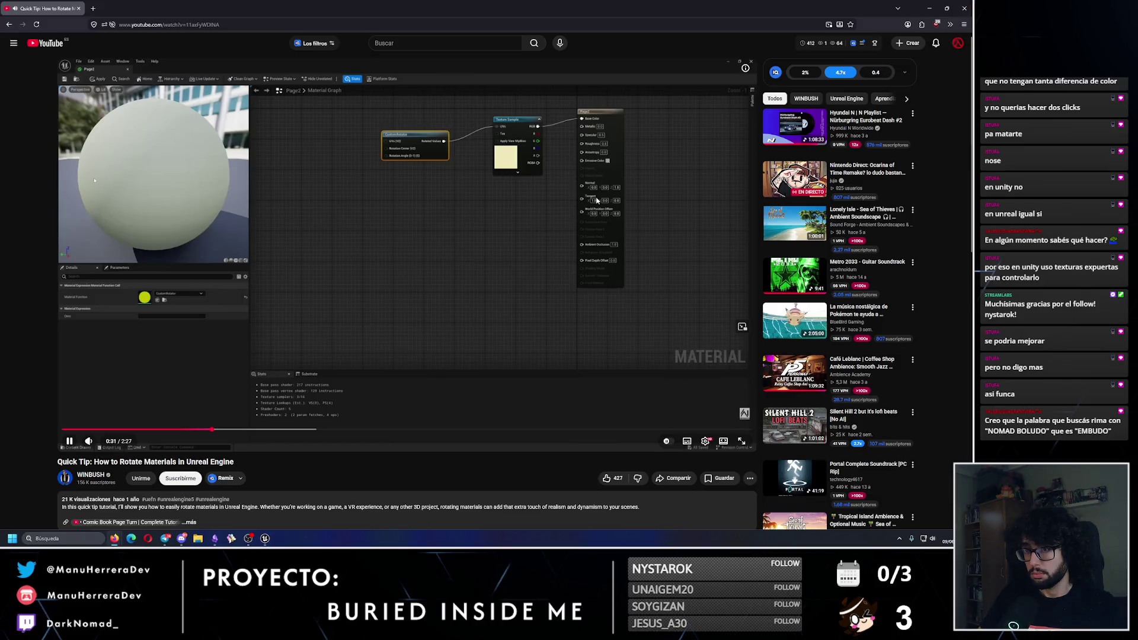
Skip the rotation tutorial ahead to about 1:01 and pause it
left_click(267, 430)
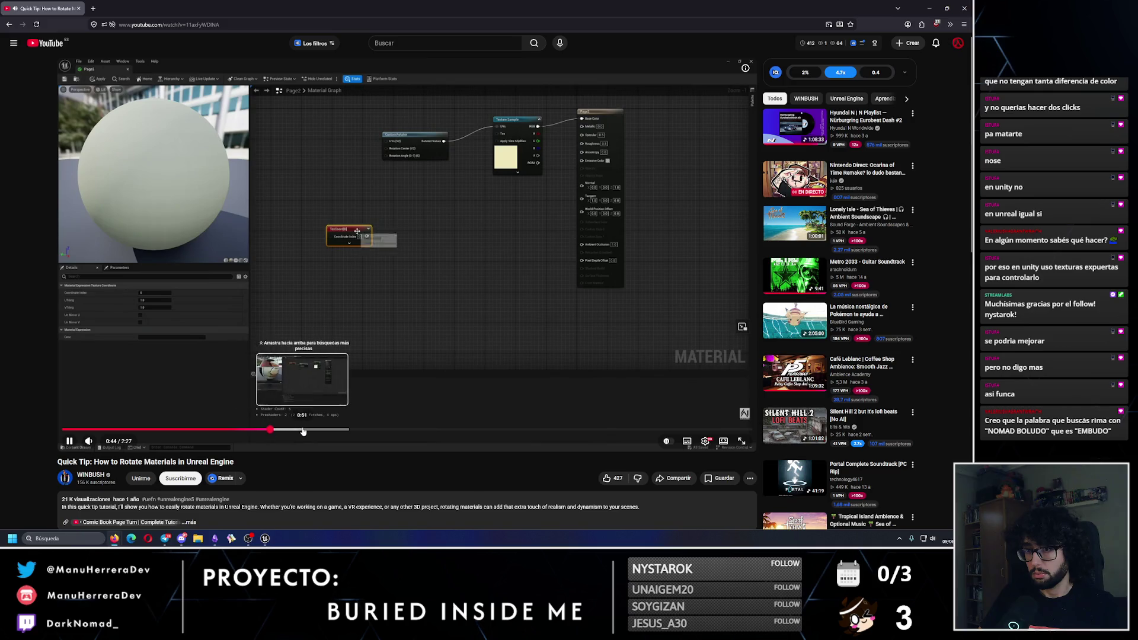
left_click(301, 429)
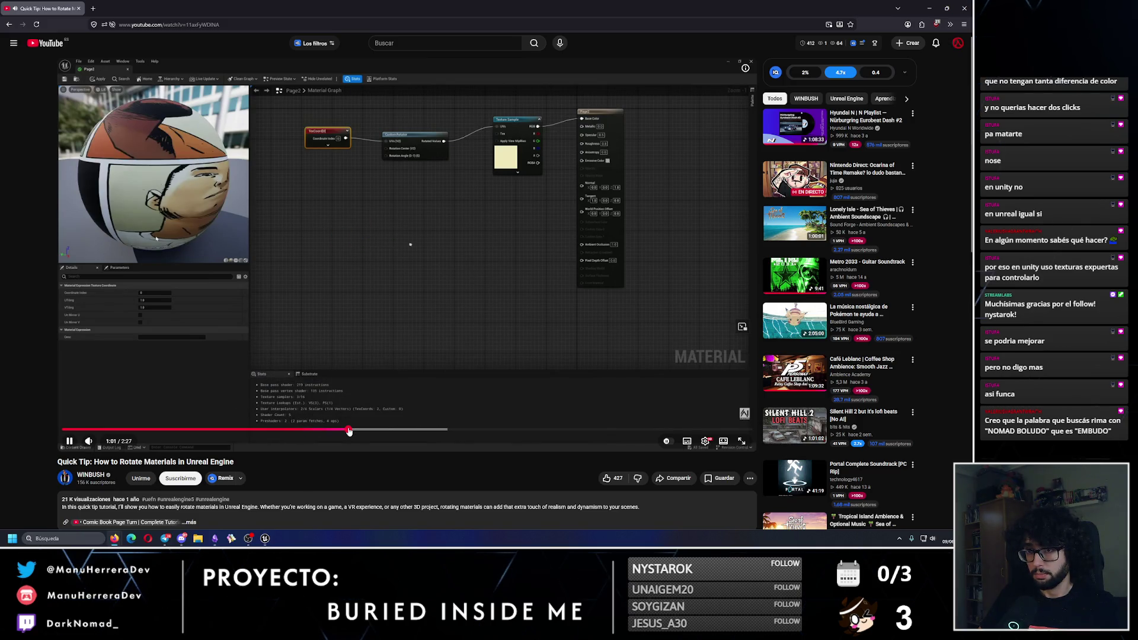
left_click(352, 429)
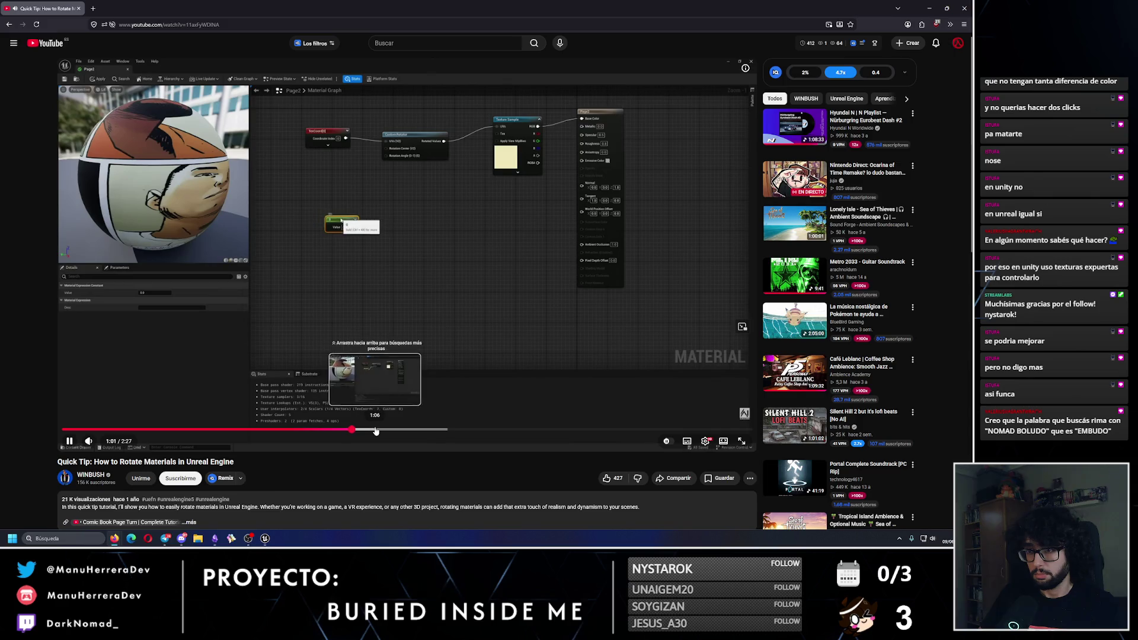
left_click(401, 270)
Add a CustomRotator node and wire its Rotated Values into the Texture Sample's UVs
left_click(946, 8)
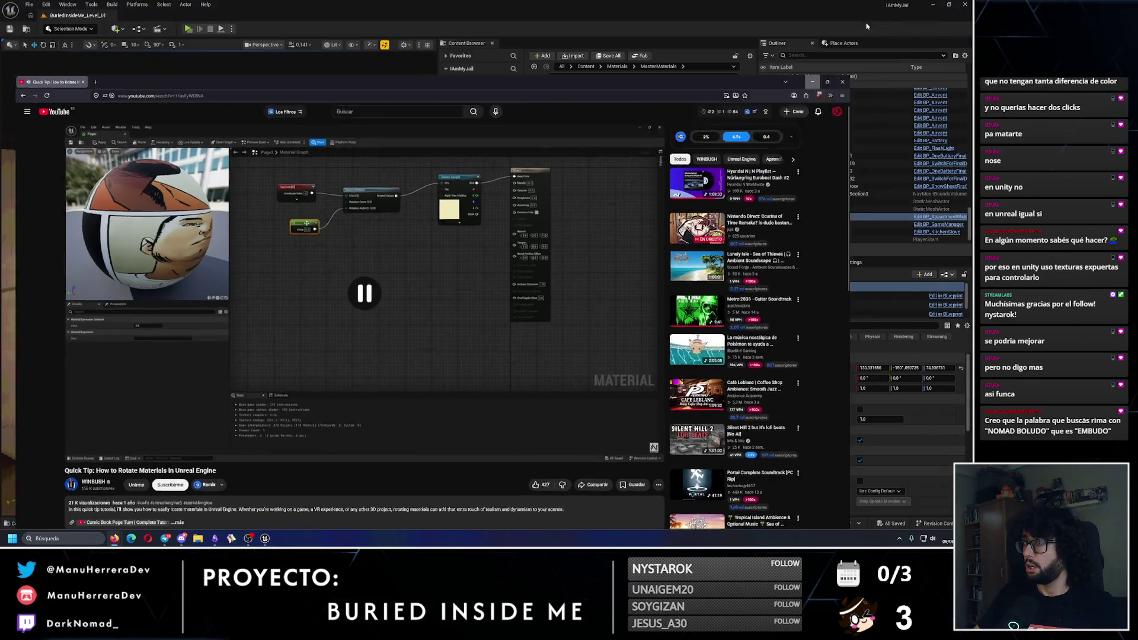
left_click(866, 26)
right_click(469, 225)
type("custo")
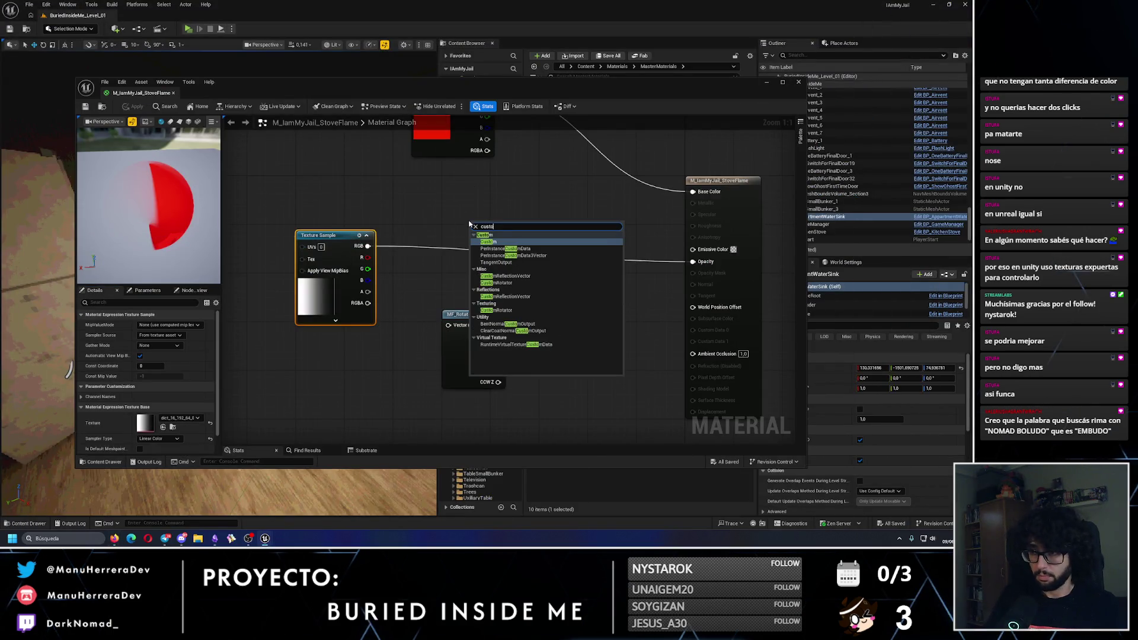
type("m to")
left_click(496, 282)
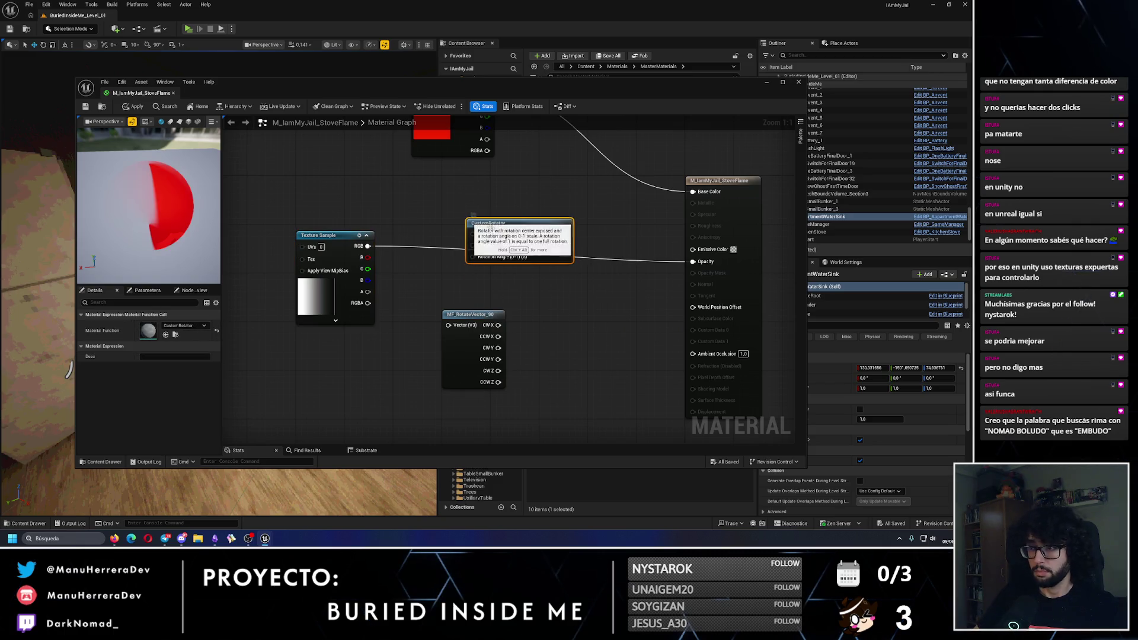
left_click_drag(486, 221, 316, 209)
mouse_move(522, 201)
left_mouse_down()
mouse_move(382, 215)
mouse_move(482, 237)
left_mouse_up()
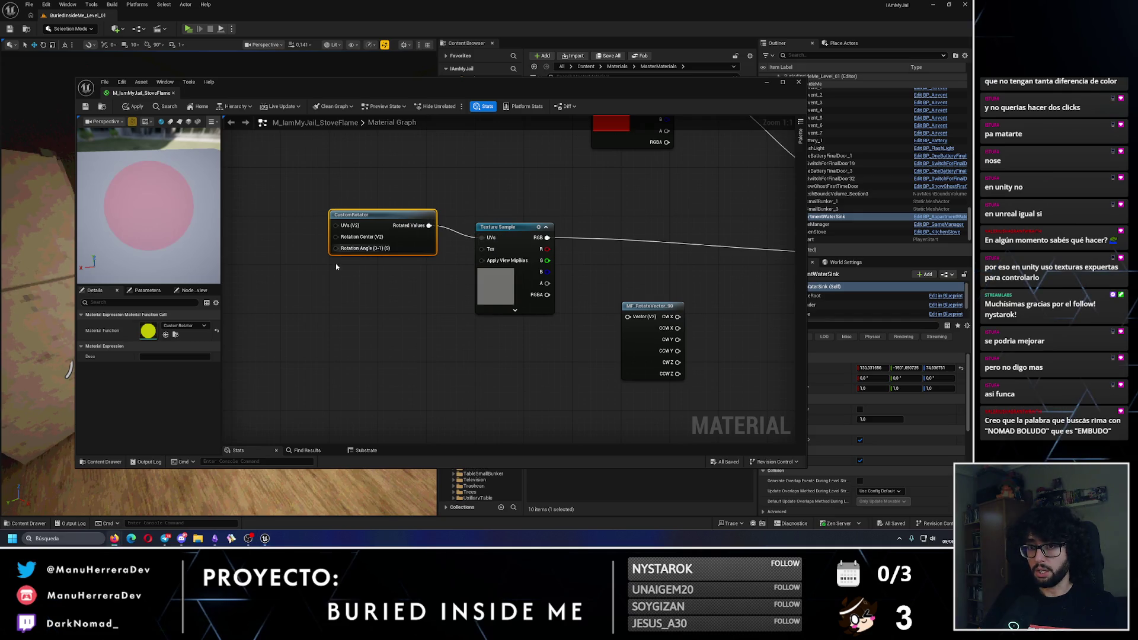
After checking the tutorial, add a TexCoord[0] node from the CustomRotator's UVs input
left_click(114, 538)
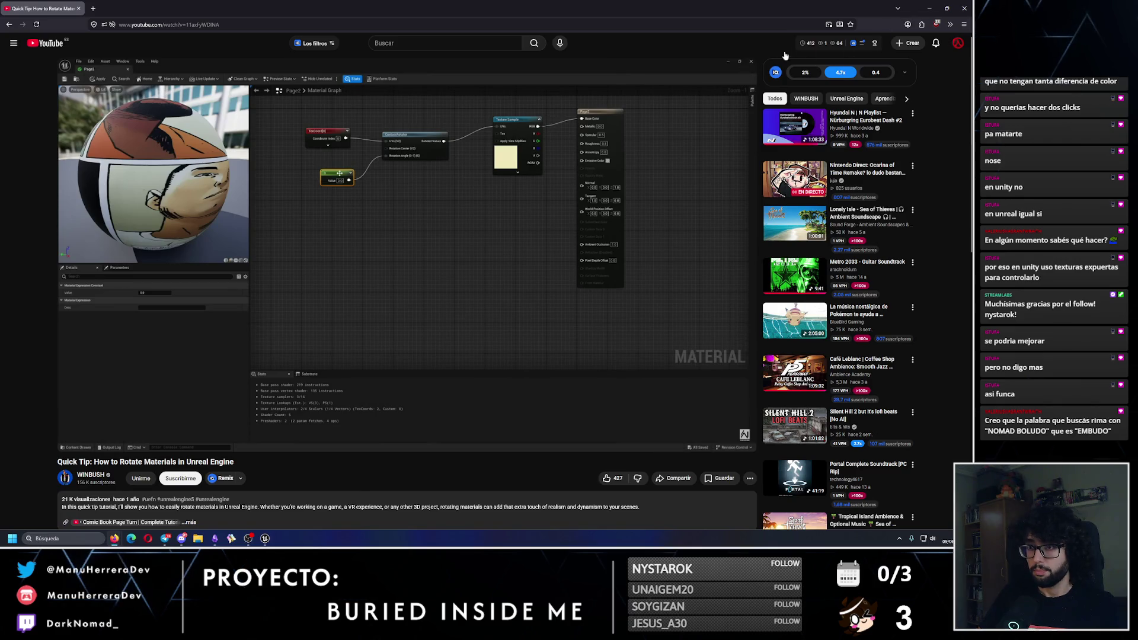
key("alt+Tab")
mouse_move(338, 229)
left_mouse_down()
mouse_move(285, 227)
mouse_move(254, 202)
left_mouse_up()
type("texcoord")
key("Return")
Promote the CustomRotator's Rotation Angle to a scalar parameter named Rotation
right_click(494, 249)
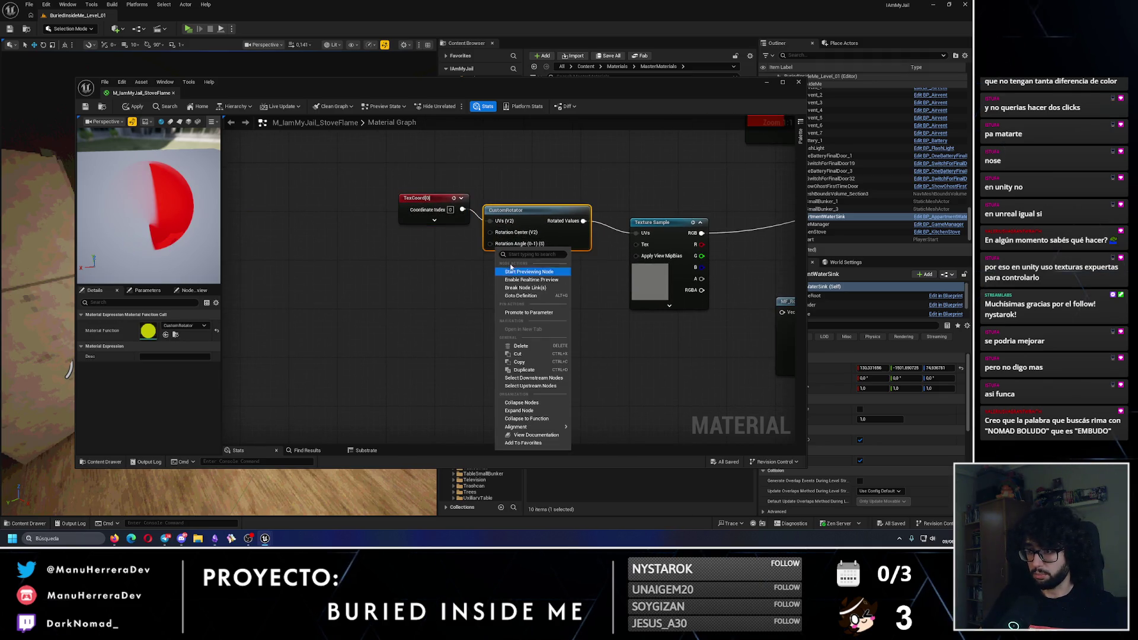
right_click(488, 246)
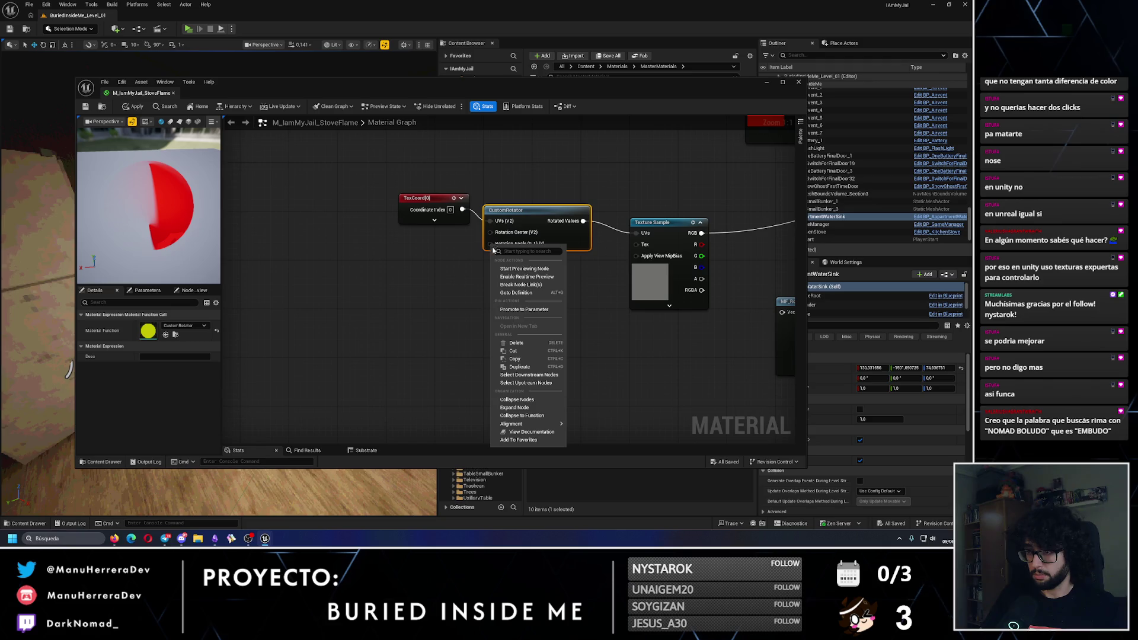
left_click(524, 309)
type("Ro")
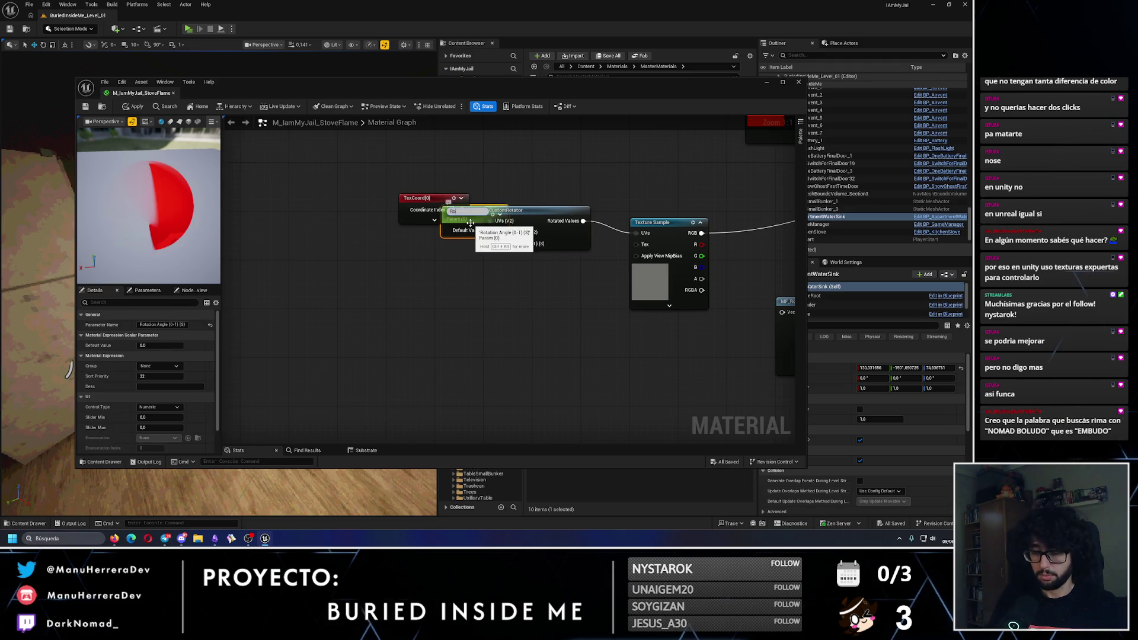
type("tation")
key("Return")
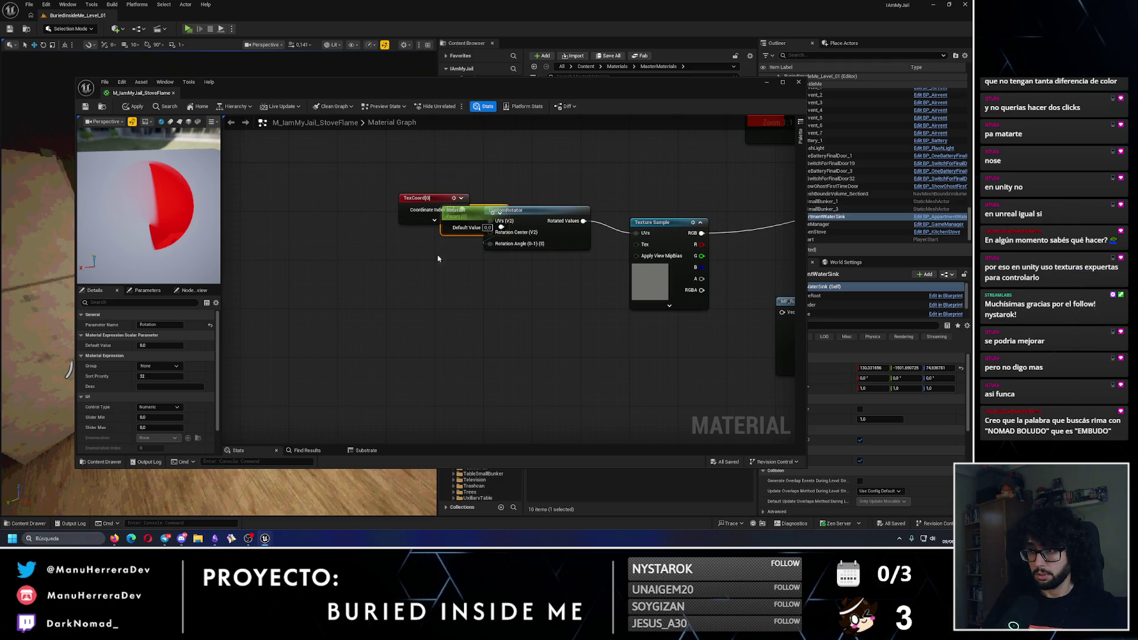
left_click_drag(450, 221, 415, 257)
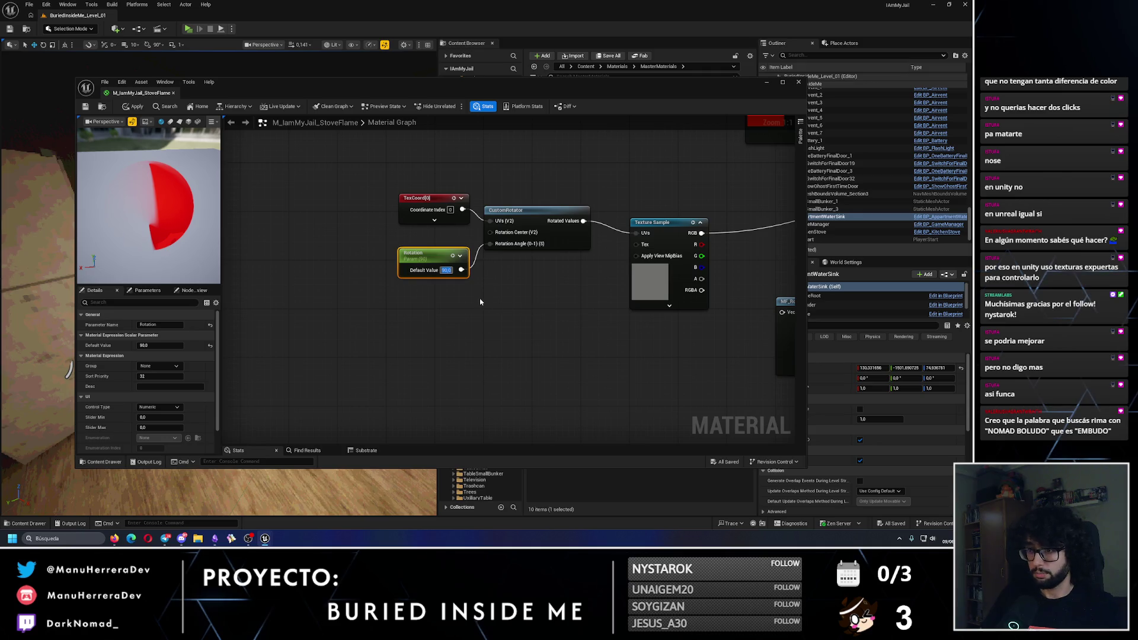
Set the Rotation default to 180, check the preview, then switch back to the tutorial
type("-90")
key("Return")
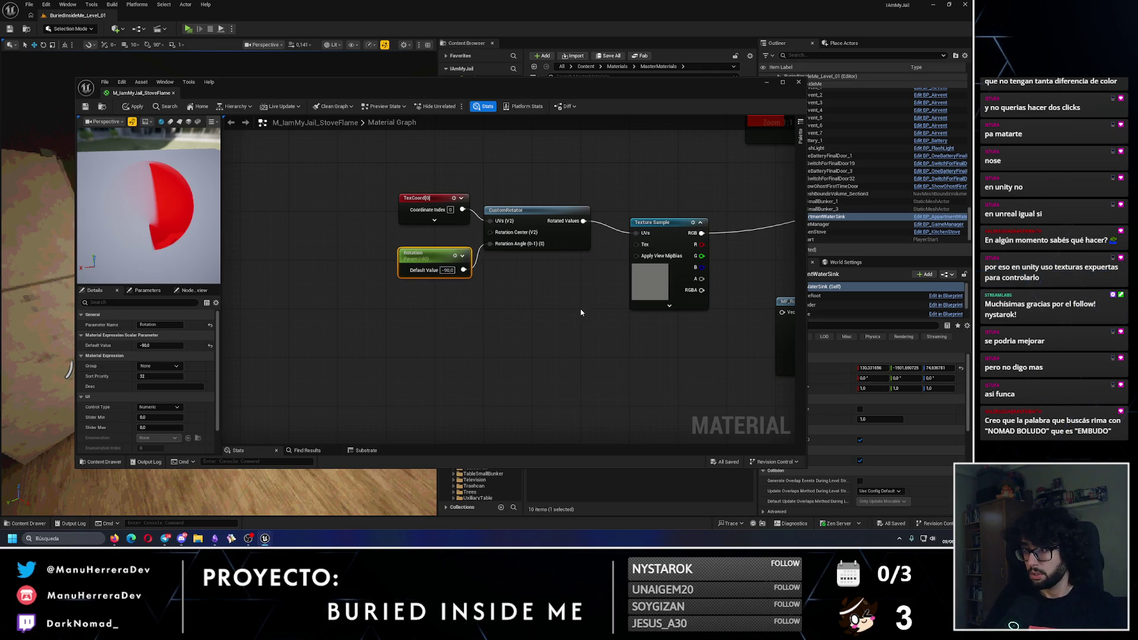
left_click(581, 312)
left_click(448, 269)
type("180")
key("Return")
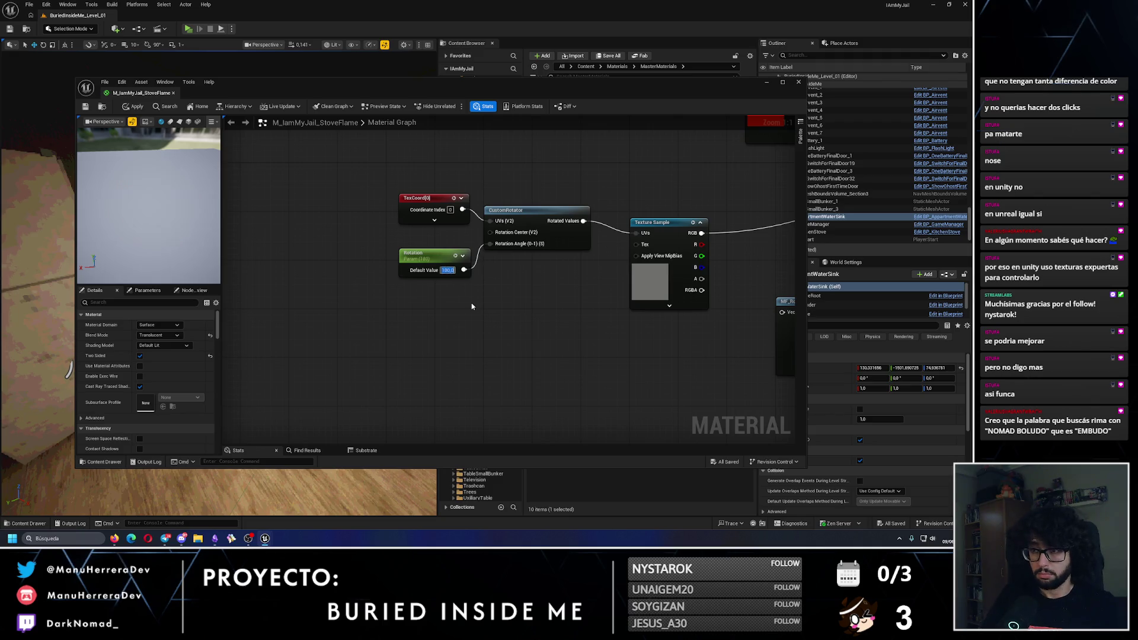
left_click_drag(164, 197, 201, 168)
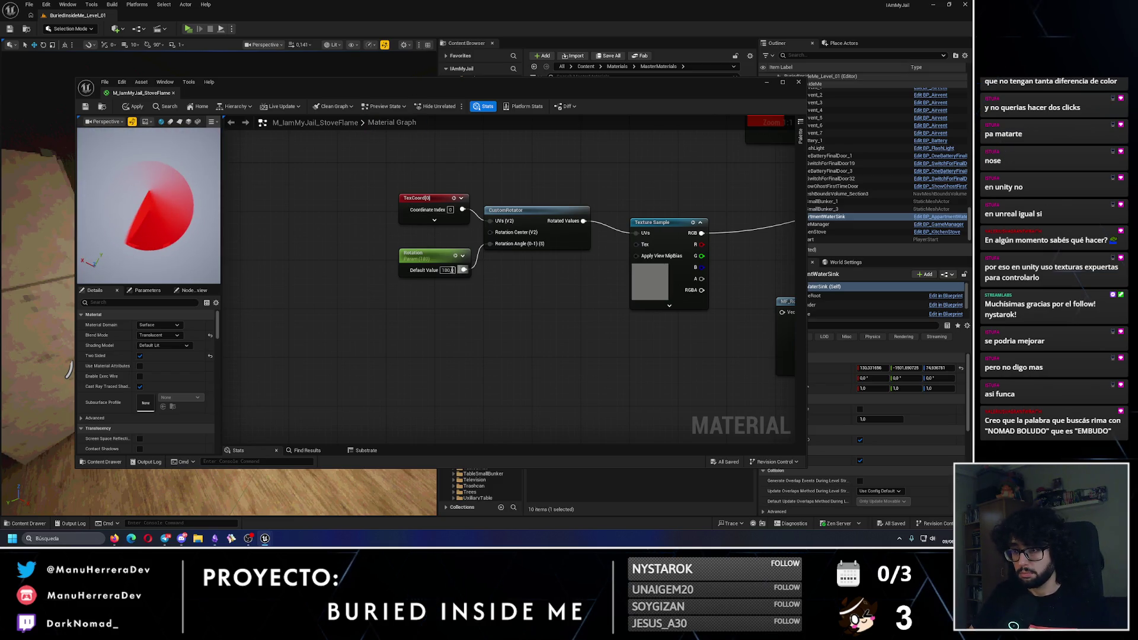
key("alt+Tab")
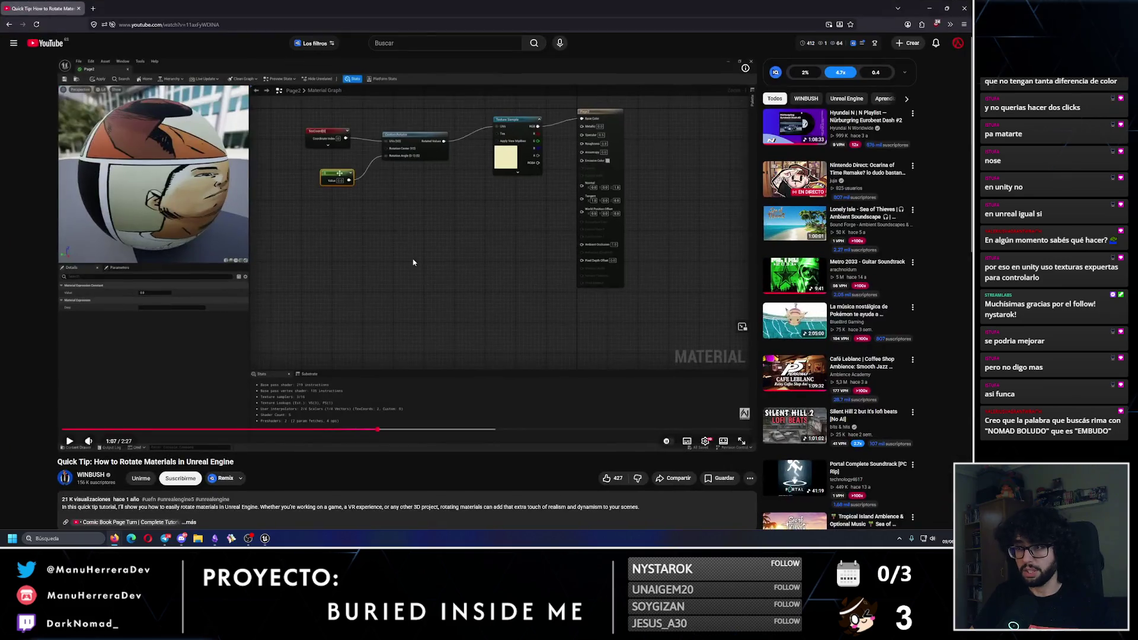
Play the tutorial on to about 1:12, pause it, and minimize the browser
left_click(427, 275)
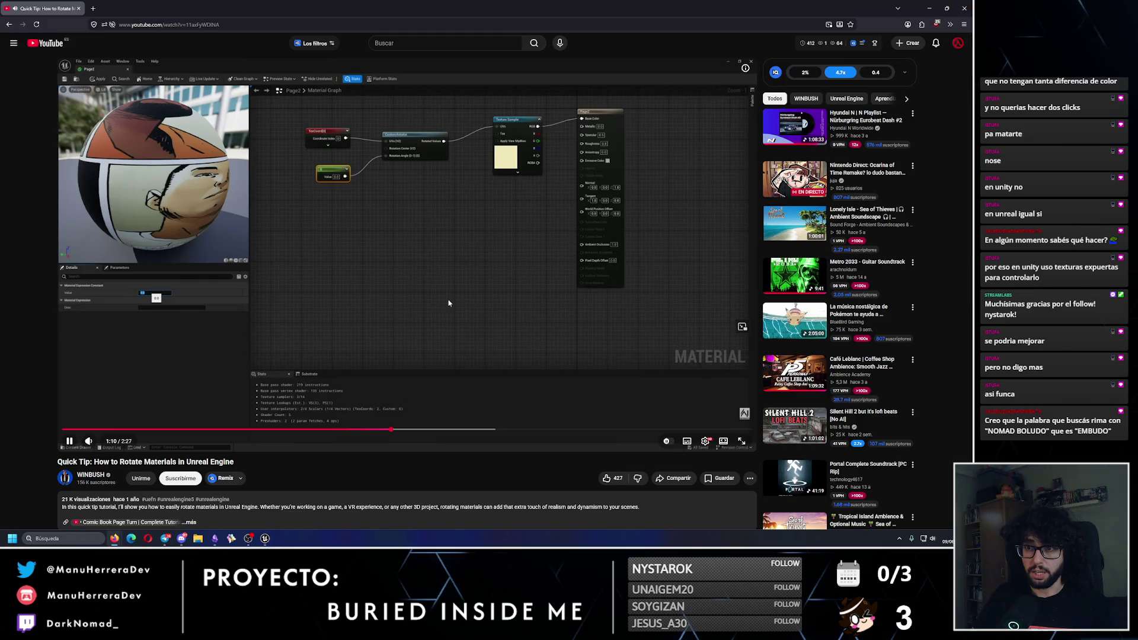
left_click(354, 204)
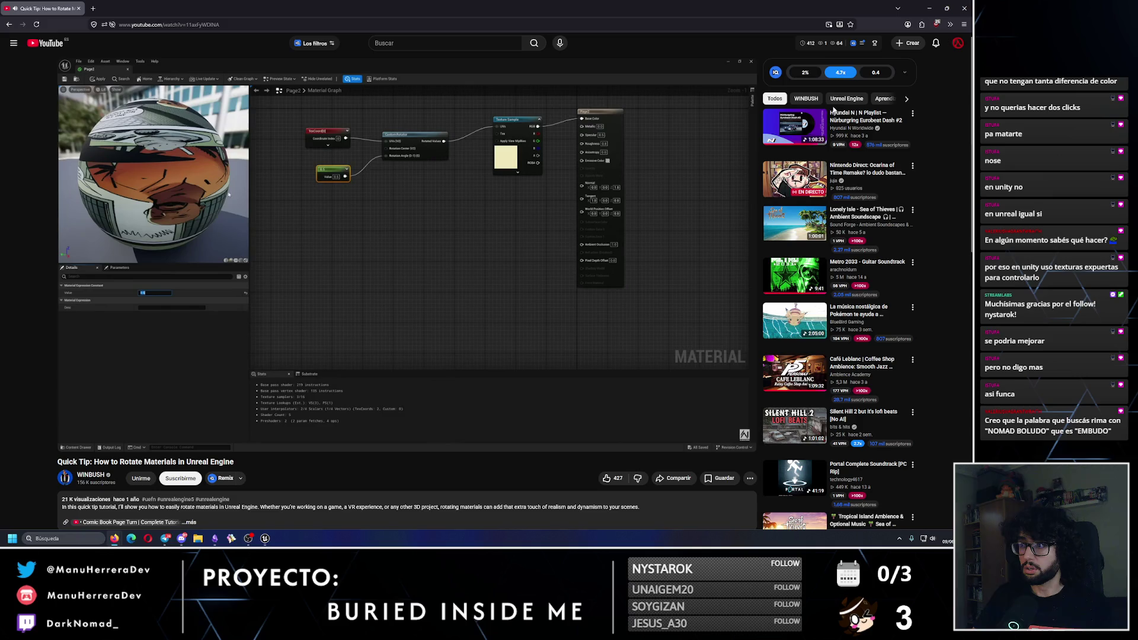
left_click(929, 8)
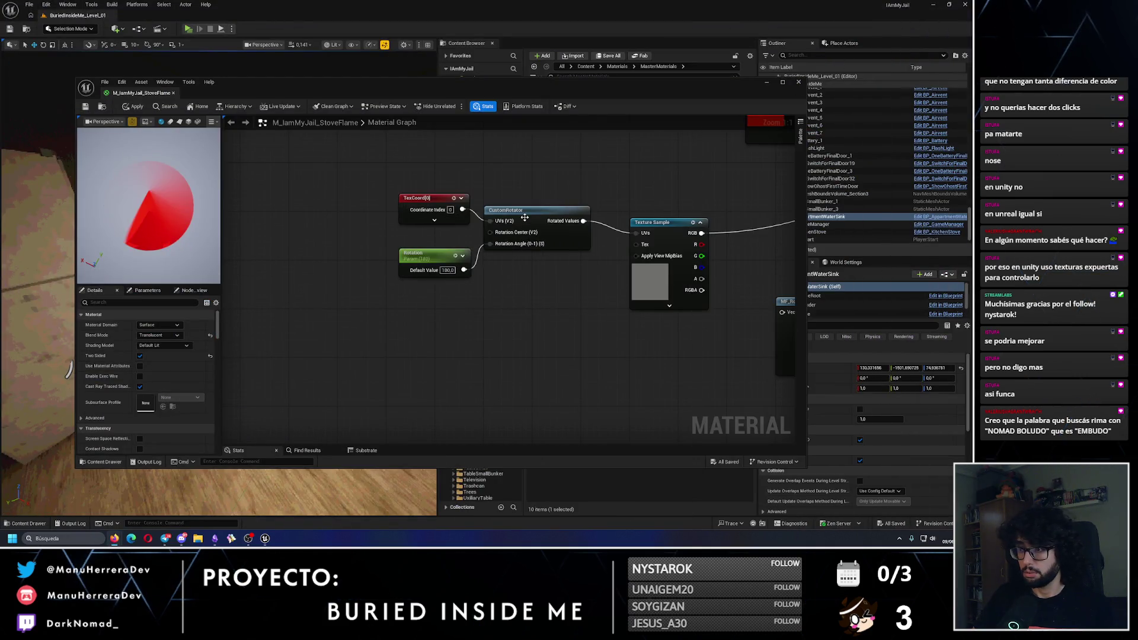
left_click_drag(583, 270, 498, 275)
key("alt+Tab")
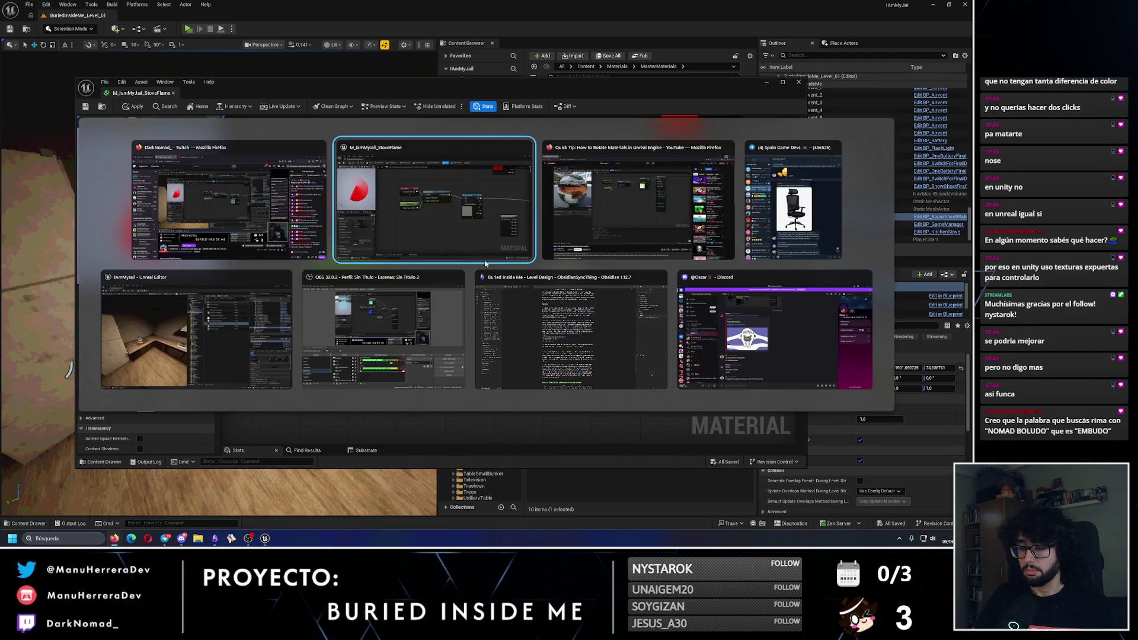
key("alt+Tab")
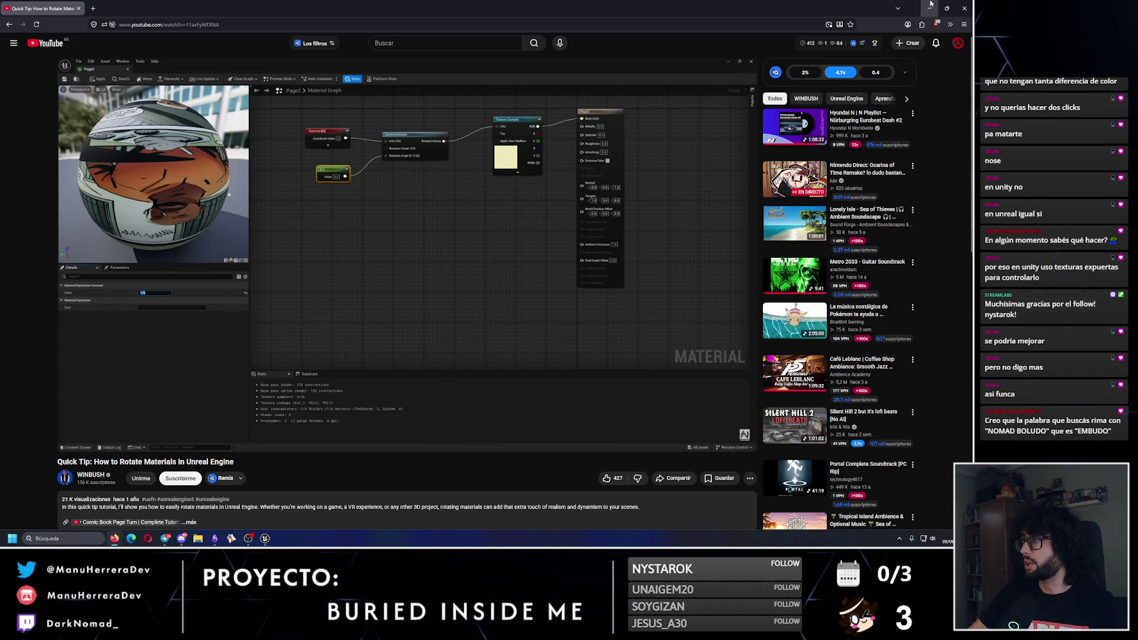
key("alt+Tab")
left_click(362, 276)
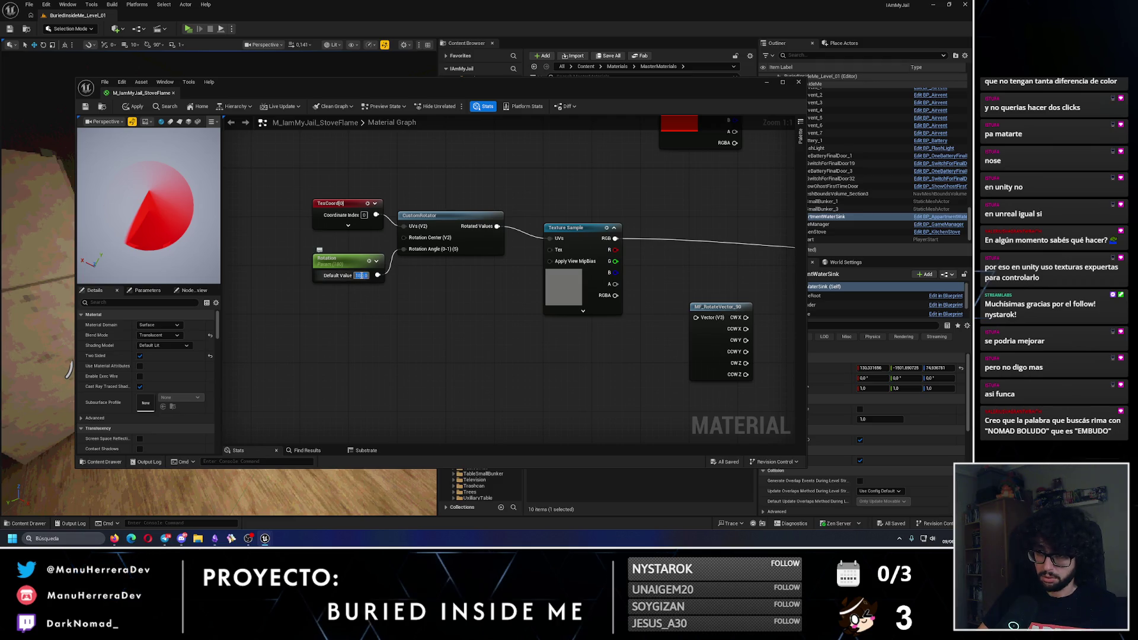
Try Rotation default values 0.5, 1, 0.2 and 0.5 while orbiting the preview
type("0.5")
key("Return")
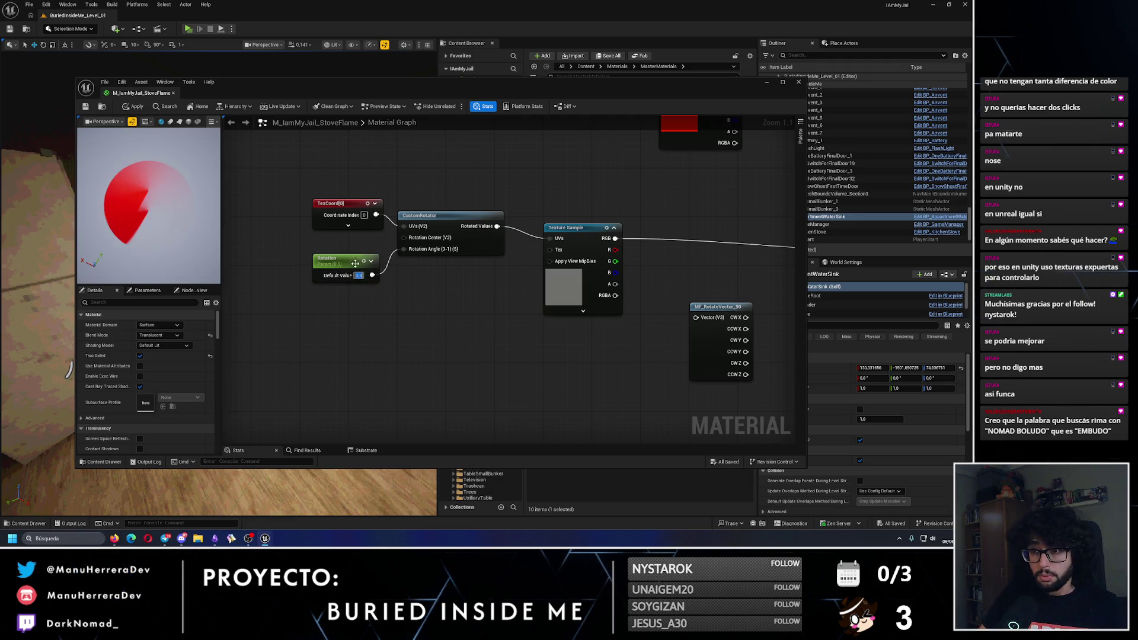
type("1")
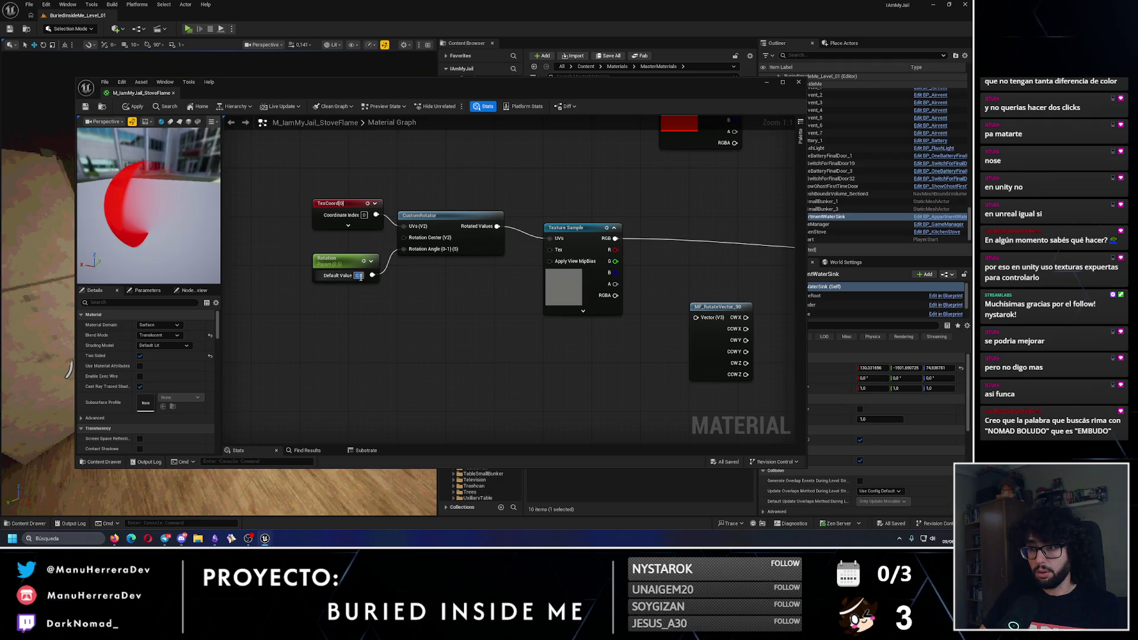
key("Return")
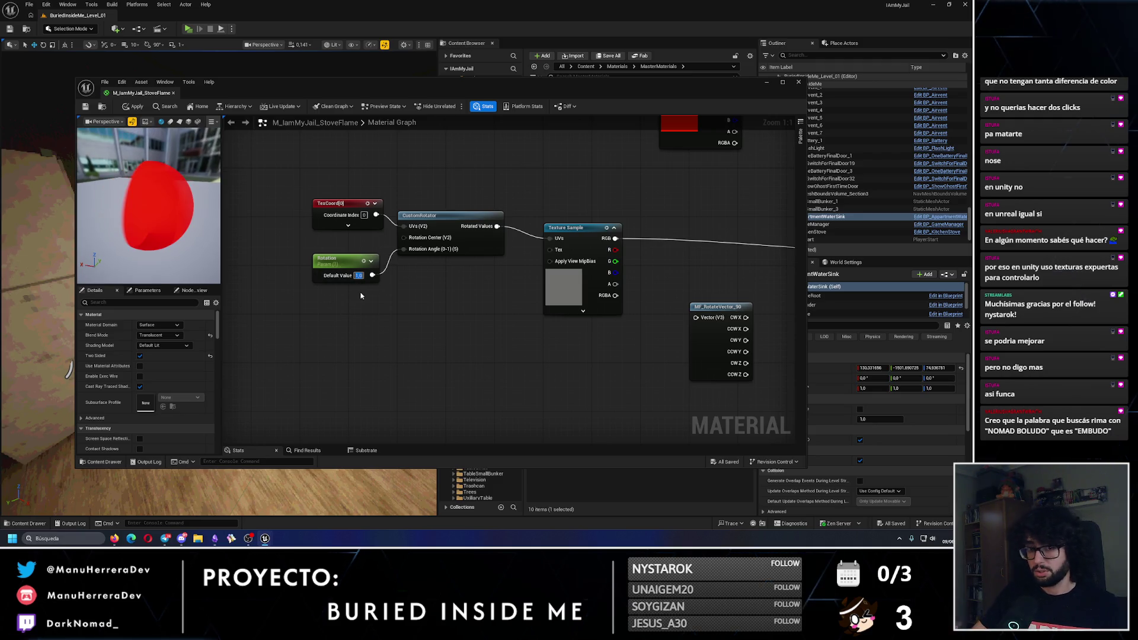
type("0.2")
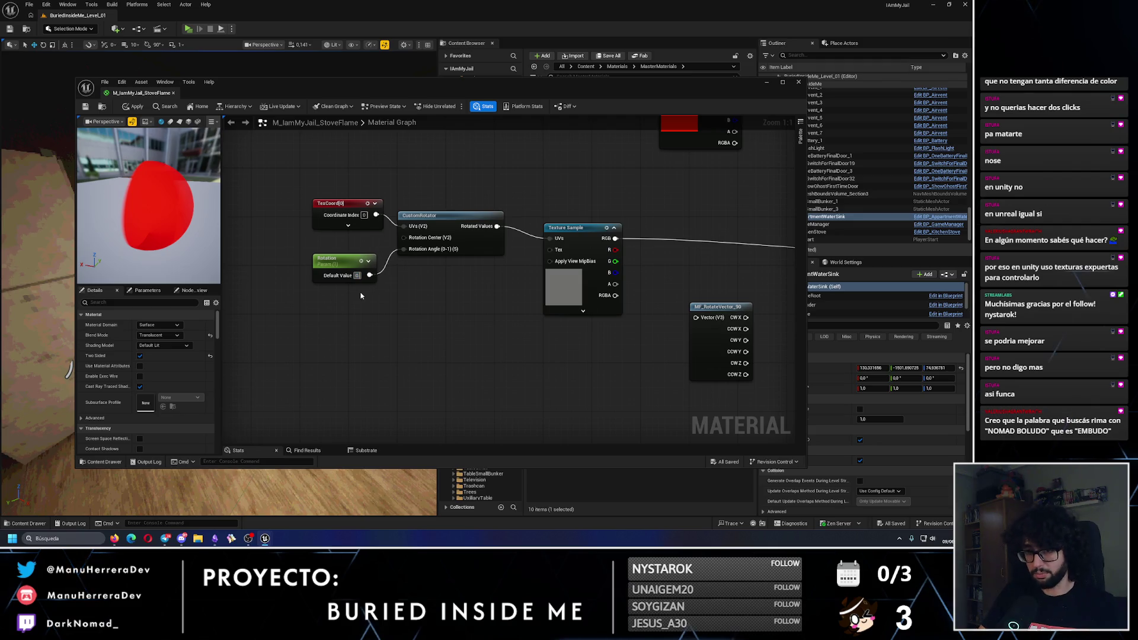
key("Return")
left_click_drag(150, 220, 151, 220)
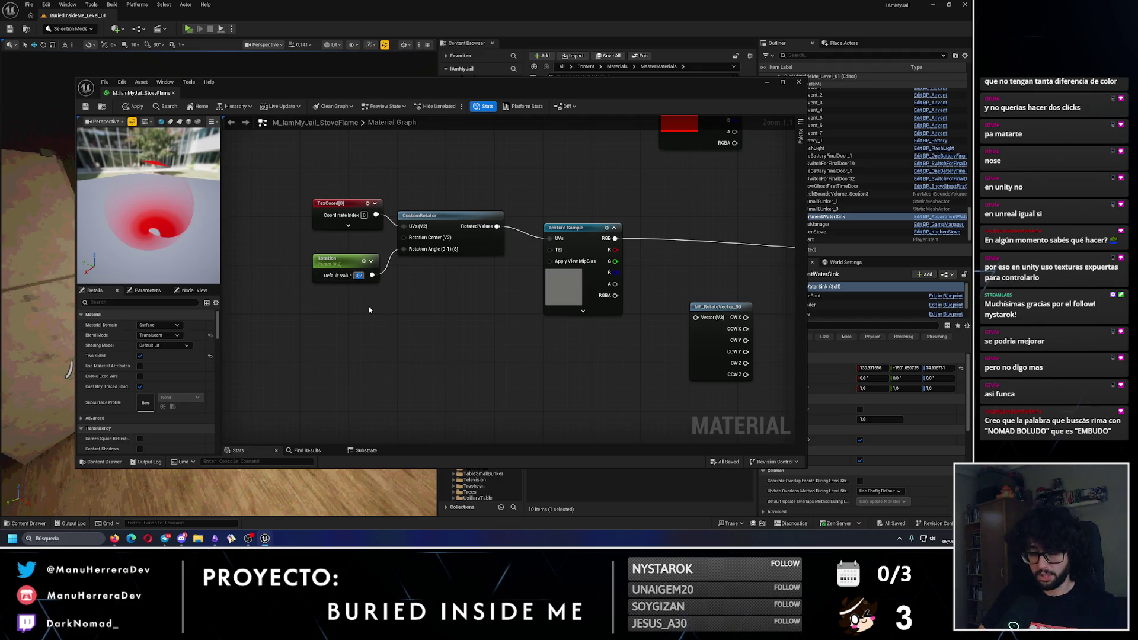
type("0.5")
key("Return")
left_click_drag(164, 217, 157, 207)
Preview on a plane and try Rotation values 1, 0.3, 0.2 and 0.1, ending at 1
left_click(171, 122)
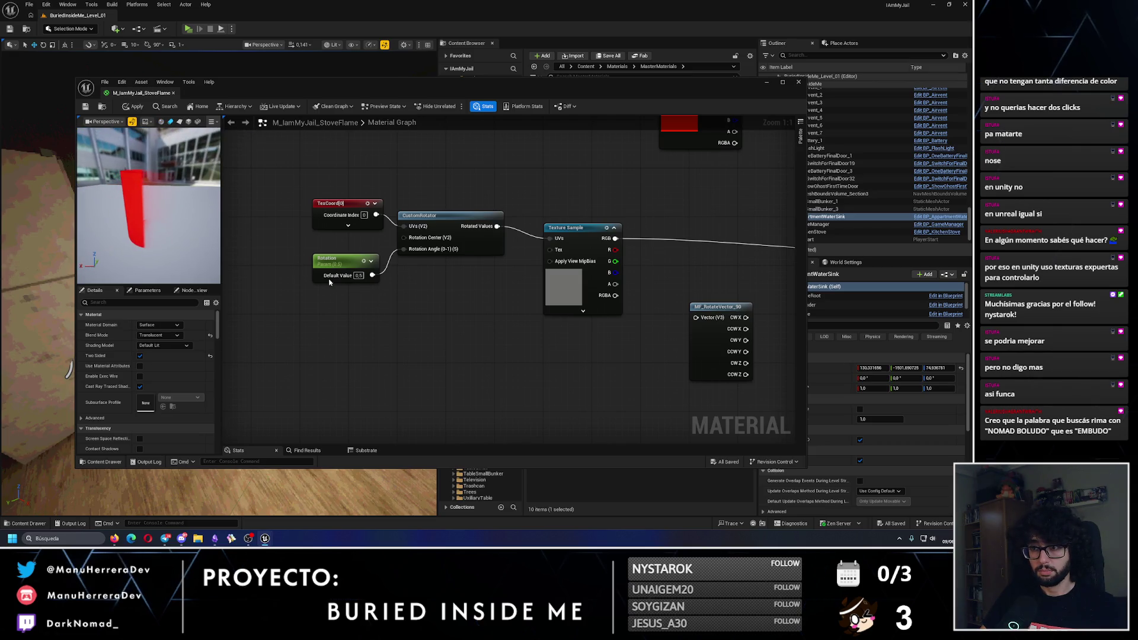
double_click(359, 275)
type("1")
key("Return")
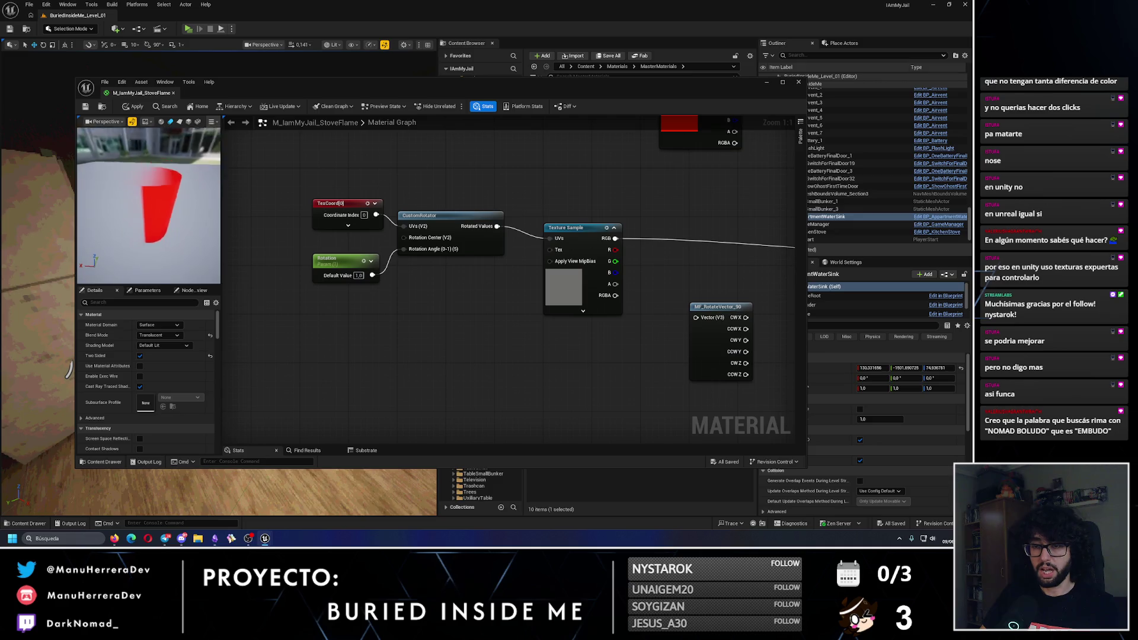
left_click_drag(169, 221, 168, 222)
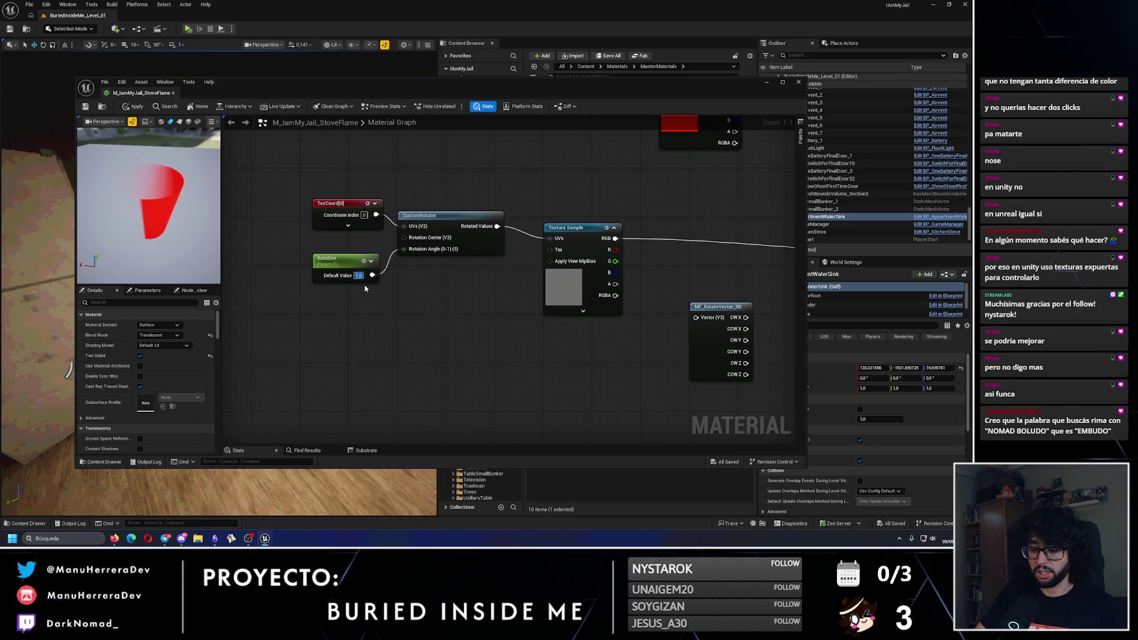
type("0.3")
key("Return")
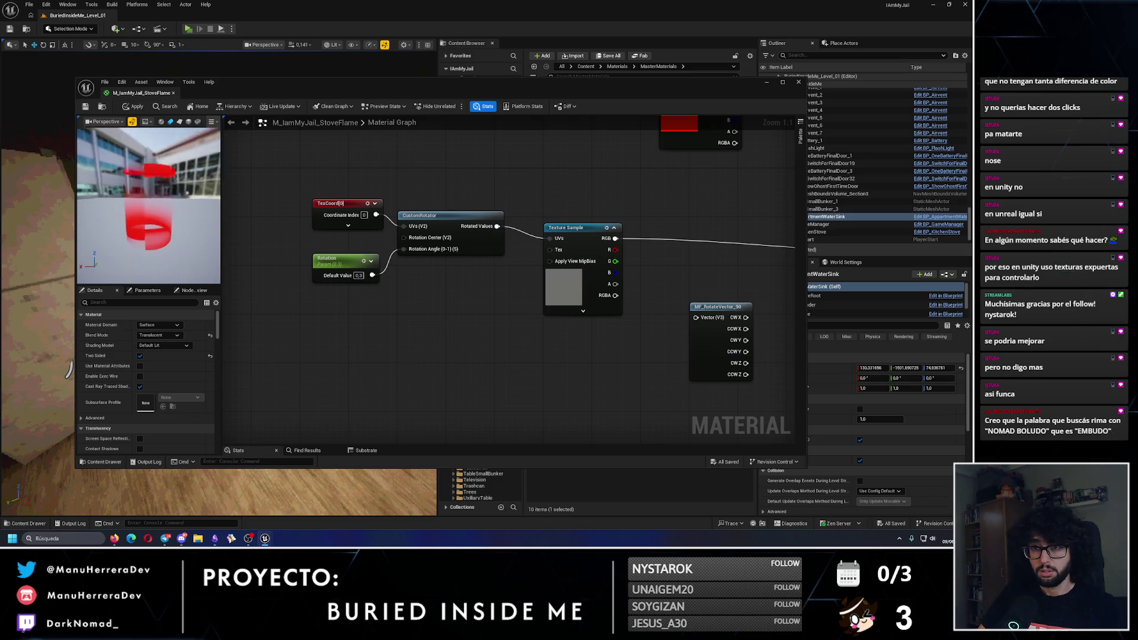
left_click_drag(356, 277, 355, 308)
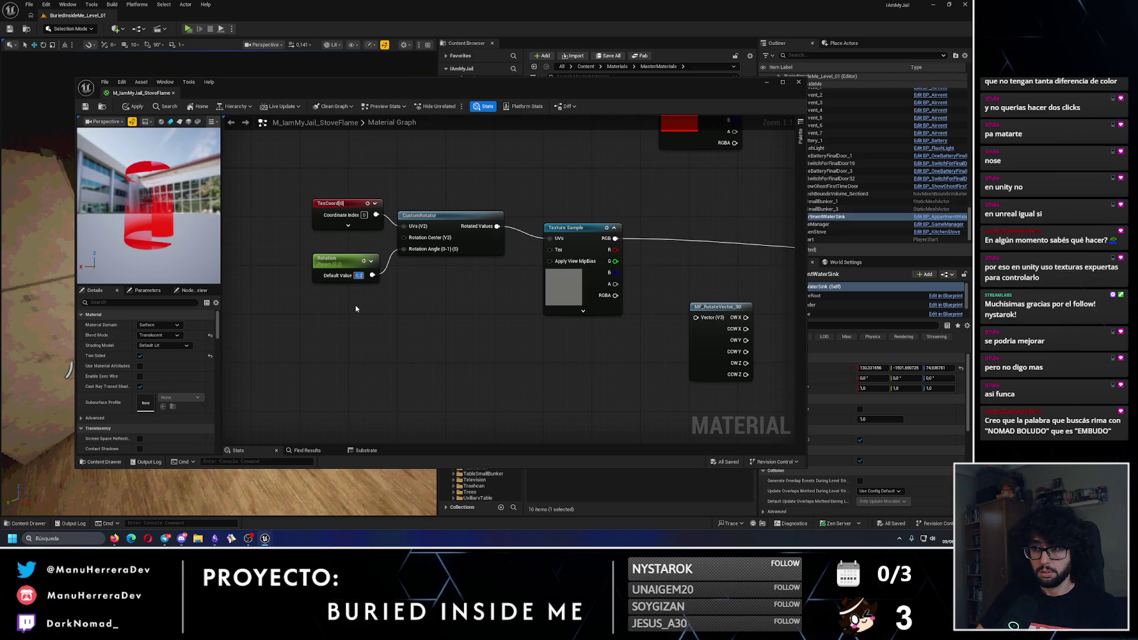
type("0.1")
key("Return")
type("1")
key("Return")
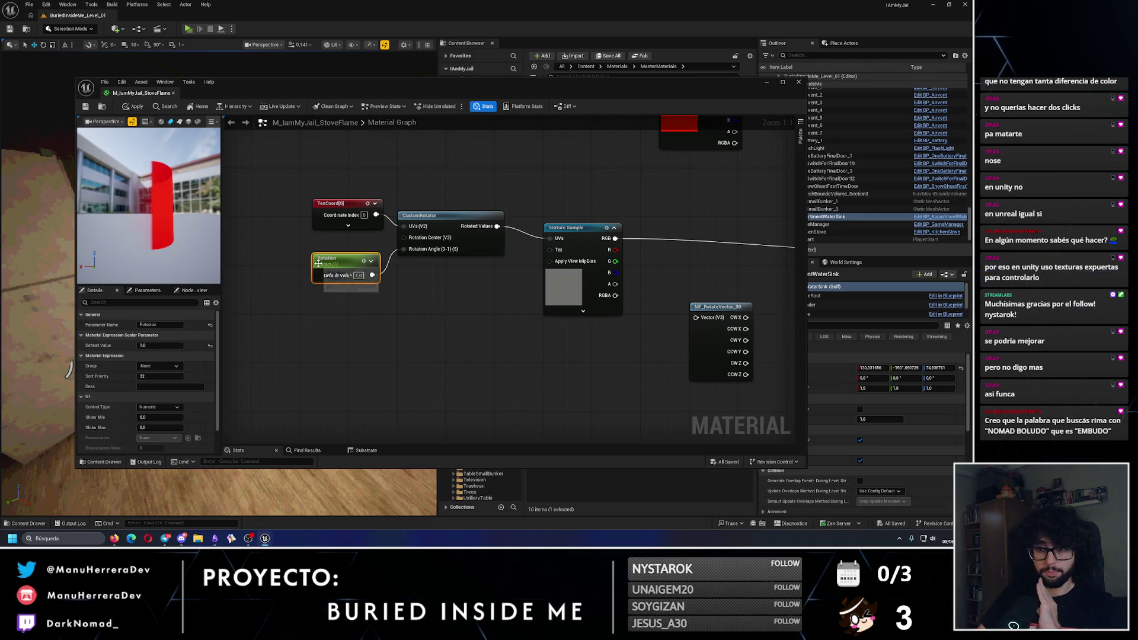
Set the Rotation default to 0.75 and view the flame disc from above
mouse_move(359, 275)
left_mouse_down()
mouse_move(359, 358)
mouse_move(354, 323)
left_mouse_up()
left_click(359, 276)
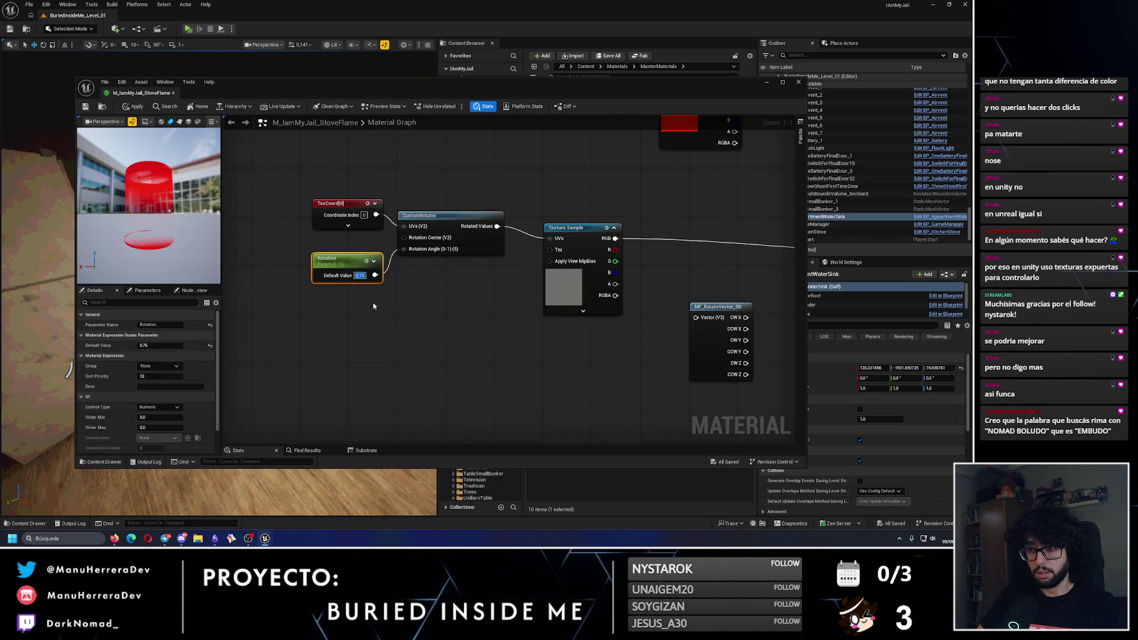
type("0,75")
key("Return")
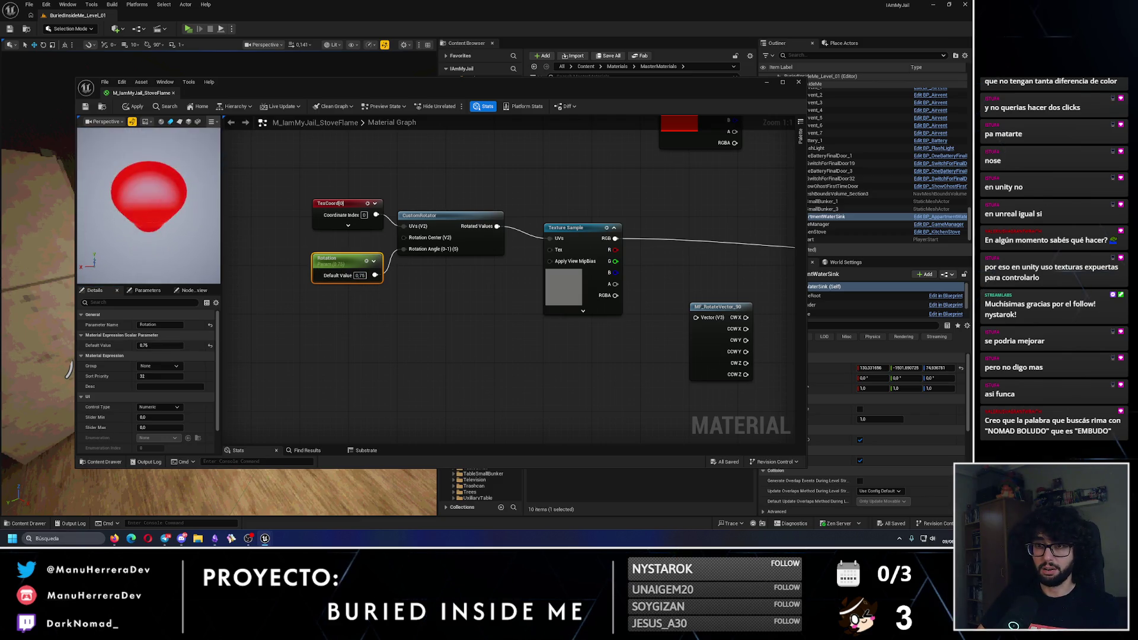
left_click_drag(148, 207, 148, 261)
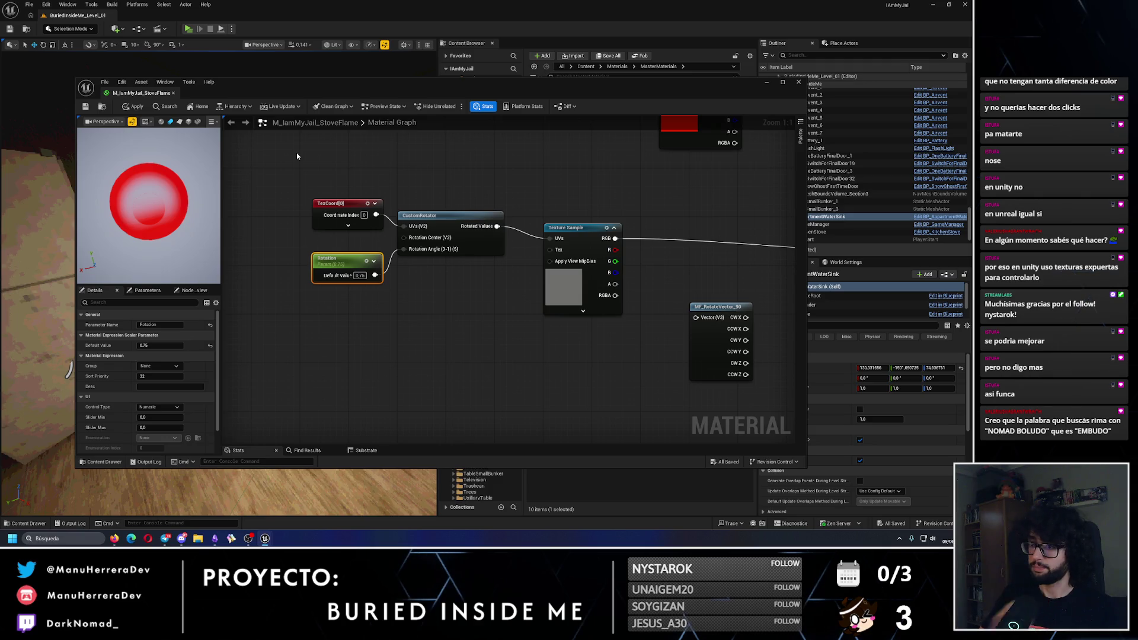
Test wiring Rotation into Rotation Center, apply, then undo back to Rotation 0.75
left_click(404, 248, "alt")
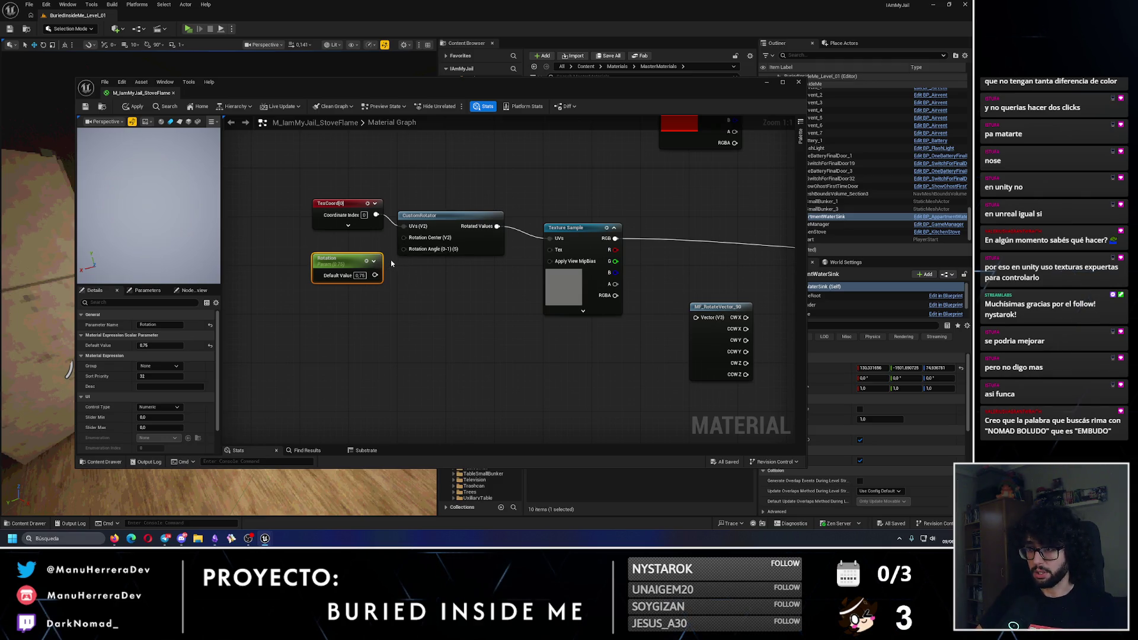
left_click_drag(375, 275, 404, 237)
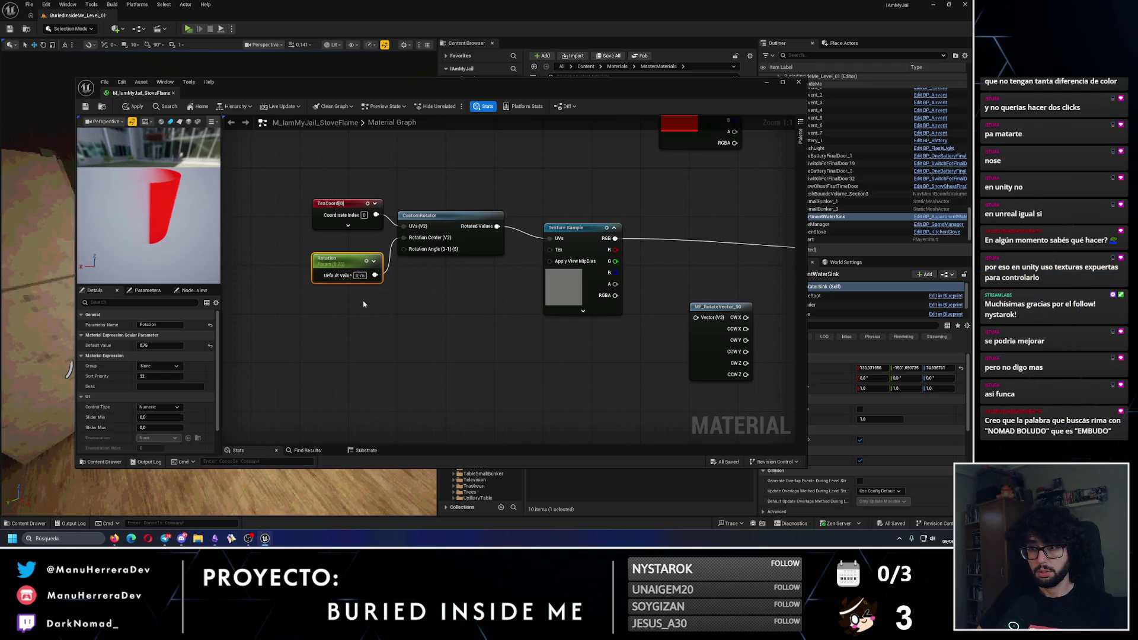
left_click_drag(160, 345, 334, 383)
key("ctrl+s")
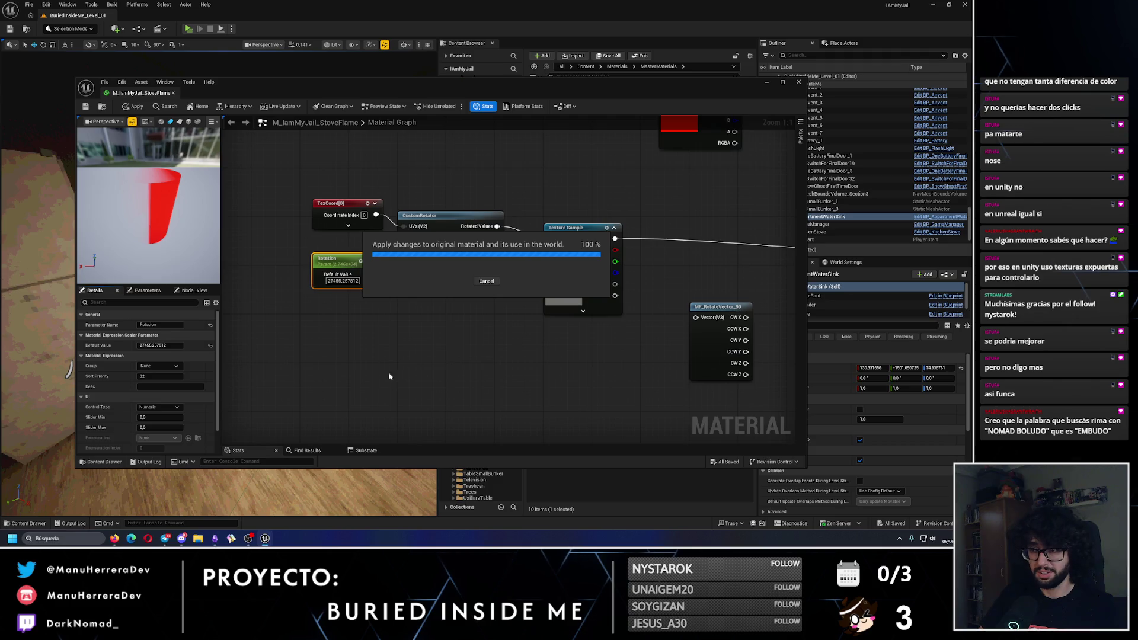
left_click(389, 376)
key("ctrl+z")
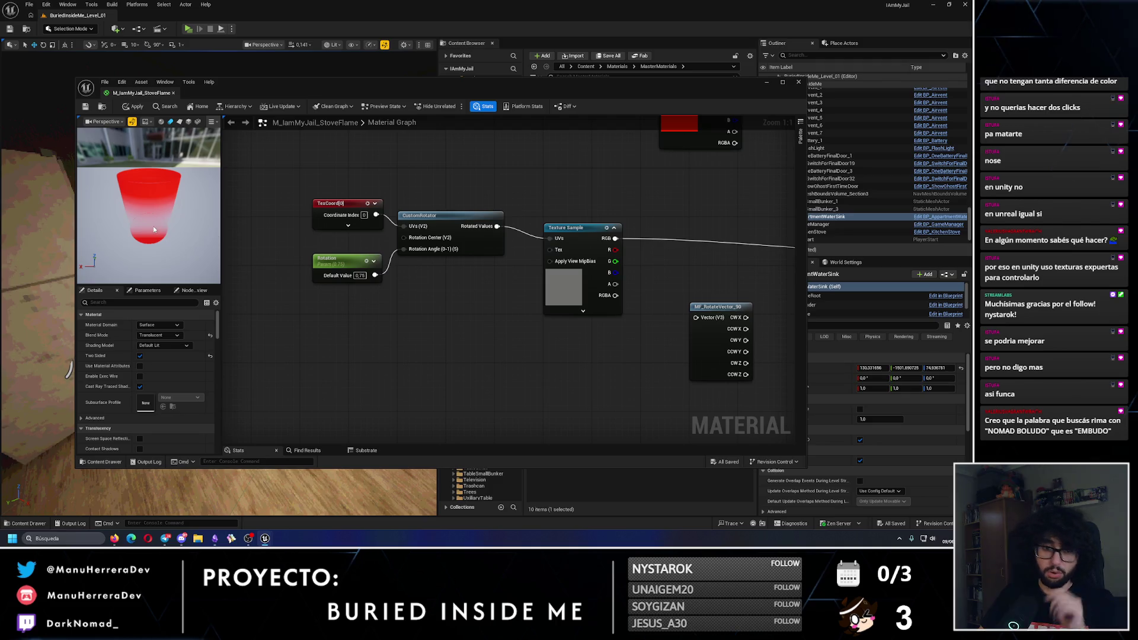
scroll(154, 229, "down", 3)
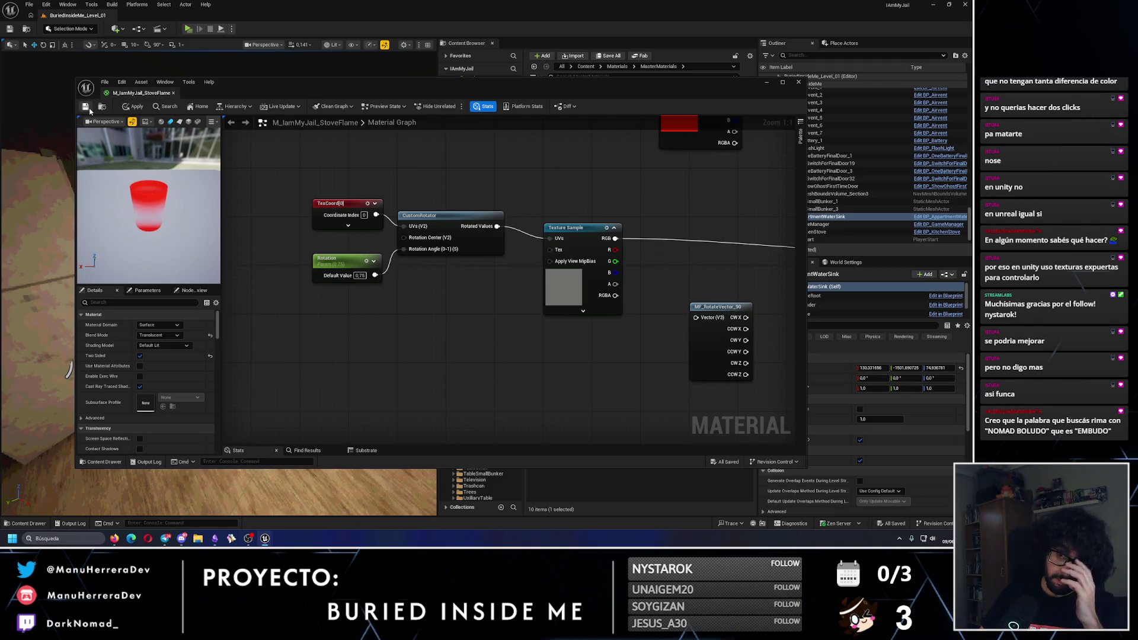
Delete the TexCoord, CustomRotator and Rotation nodes and save the stove flame material
key("ctrl+s")
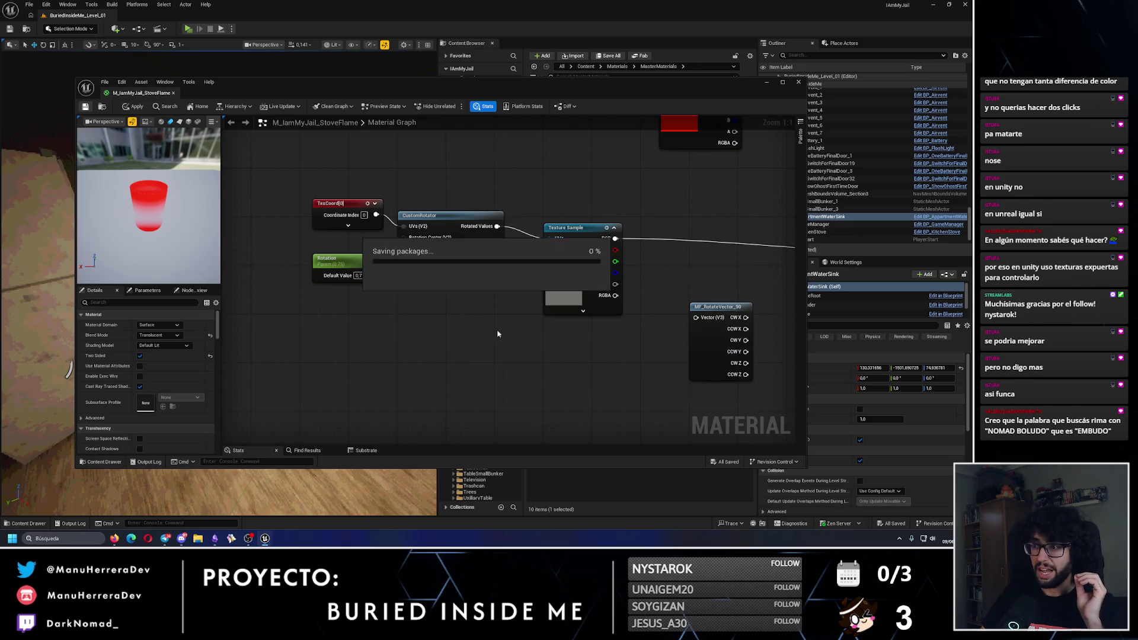
left_click_drag(325, 198, 467, 315)
key("Delete")
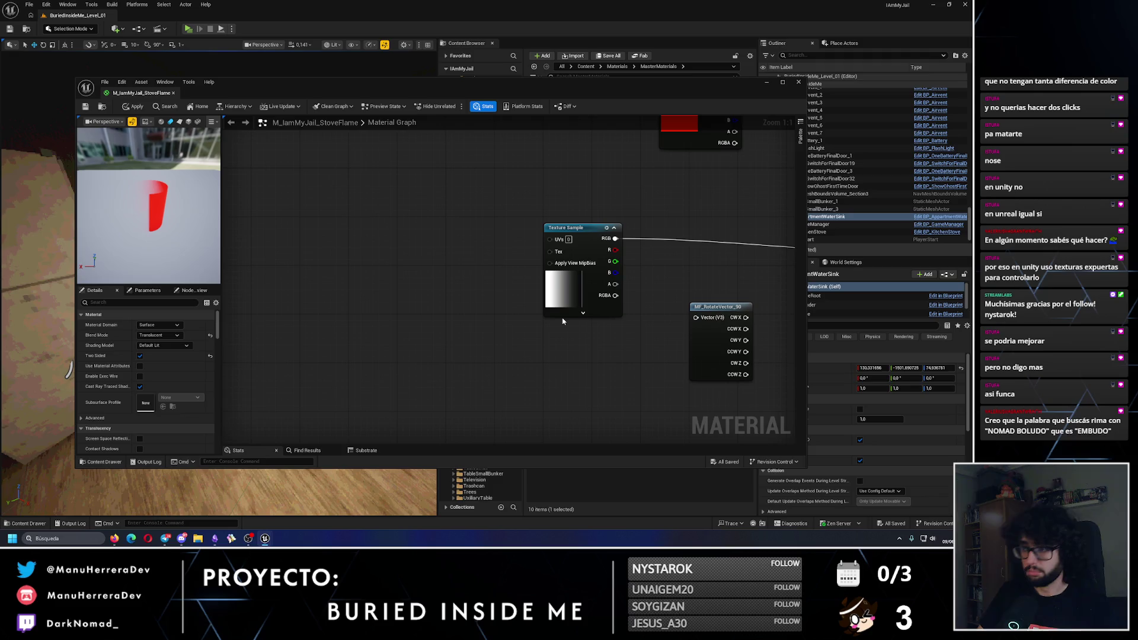
left_click(85, 108)
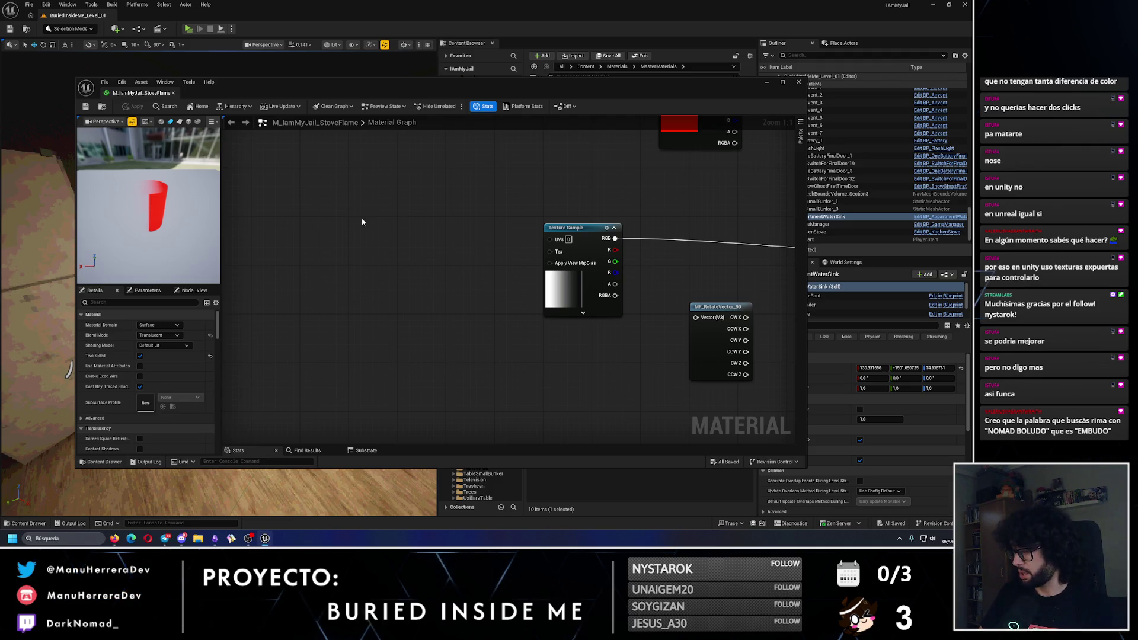
scroll(323, 317, "down", 3)
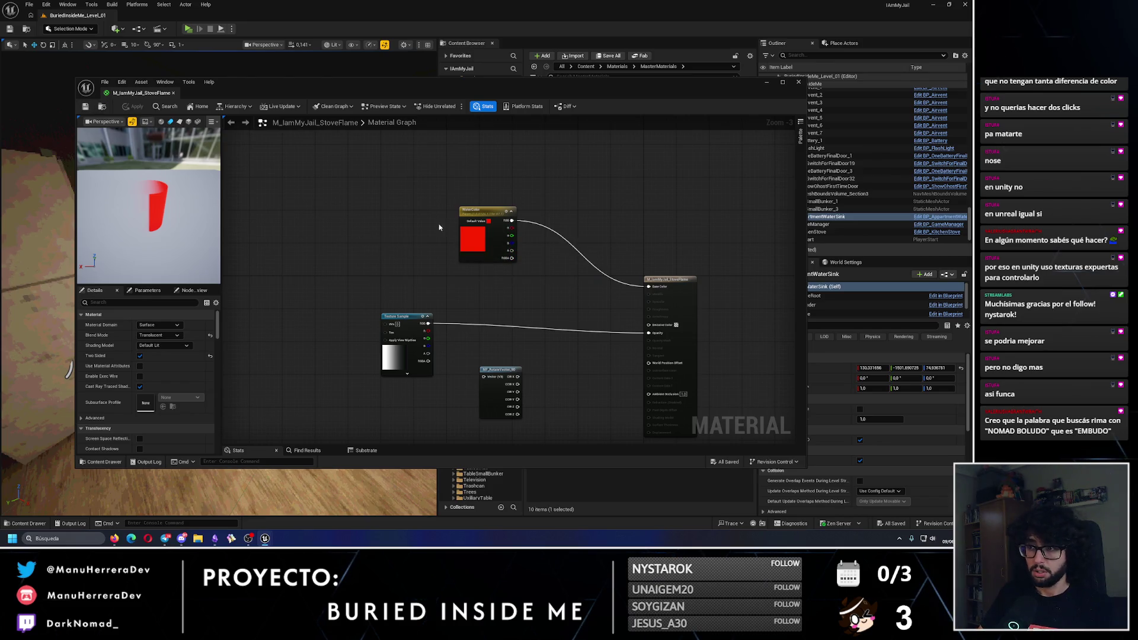
Close the material editor and playtest the level, circling the stove to check its flame
left_click(798, 84)
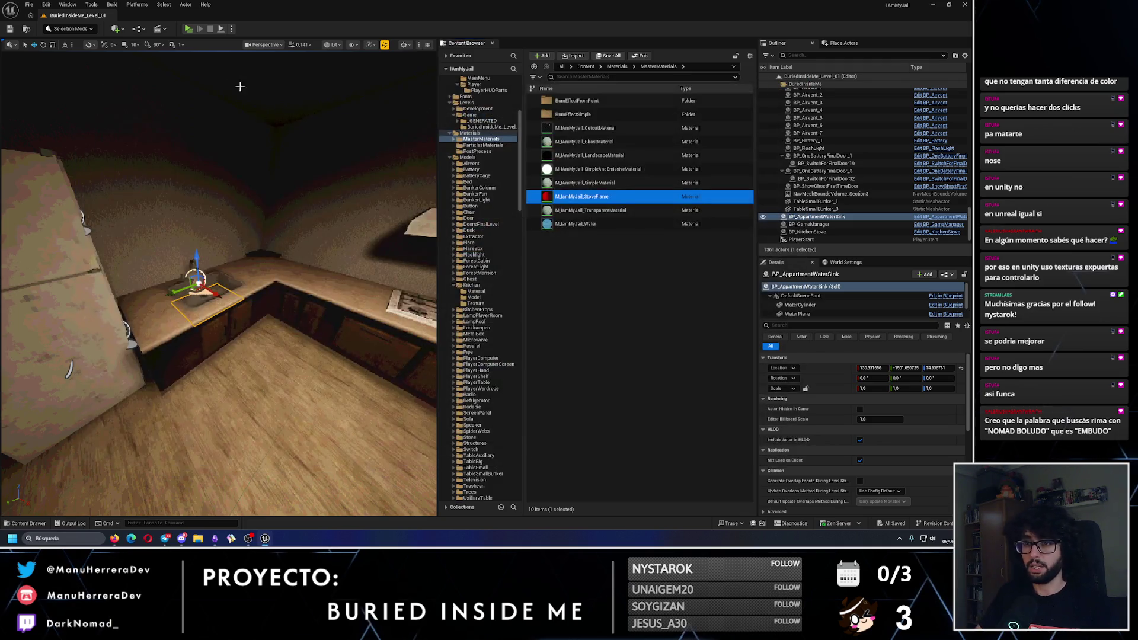
left_click(188, 29)
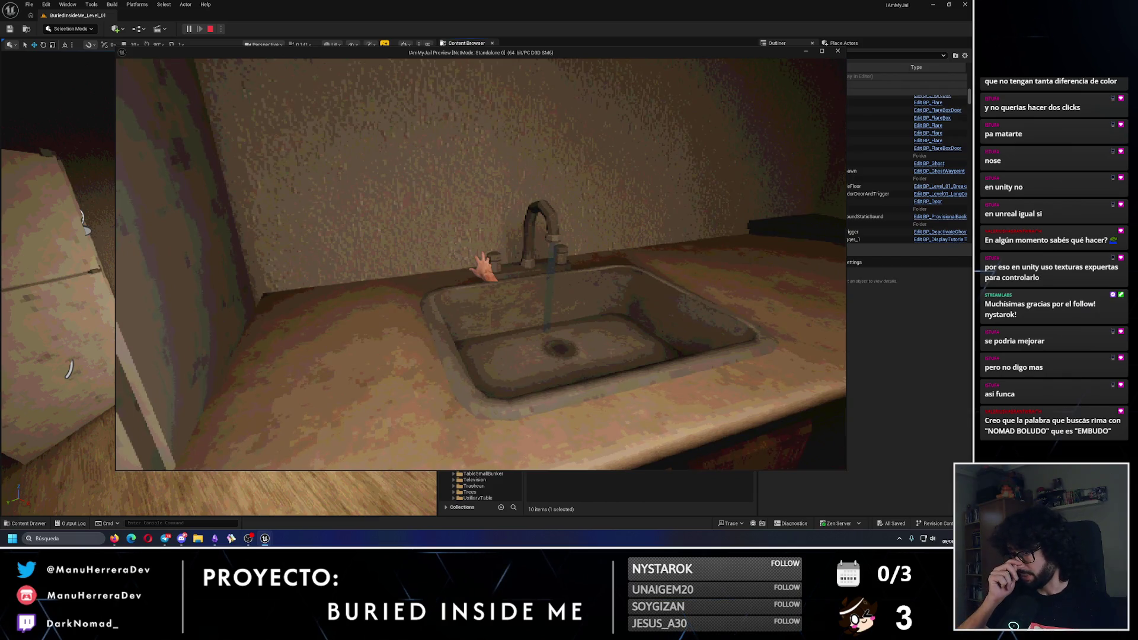
key("w")
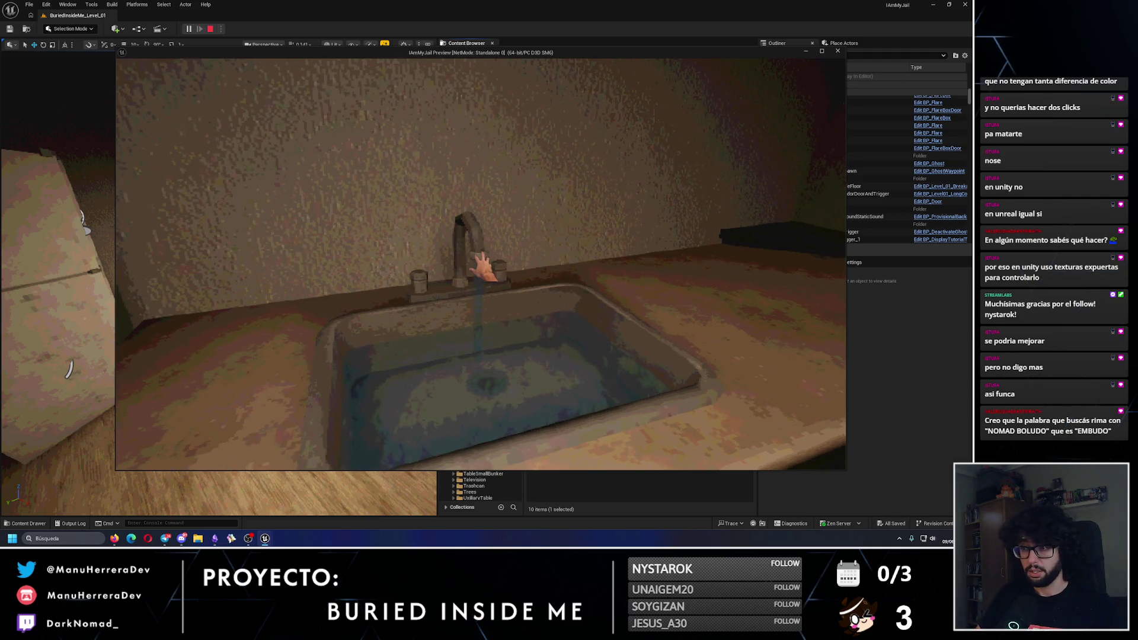
key("a")
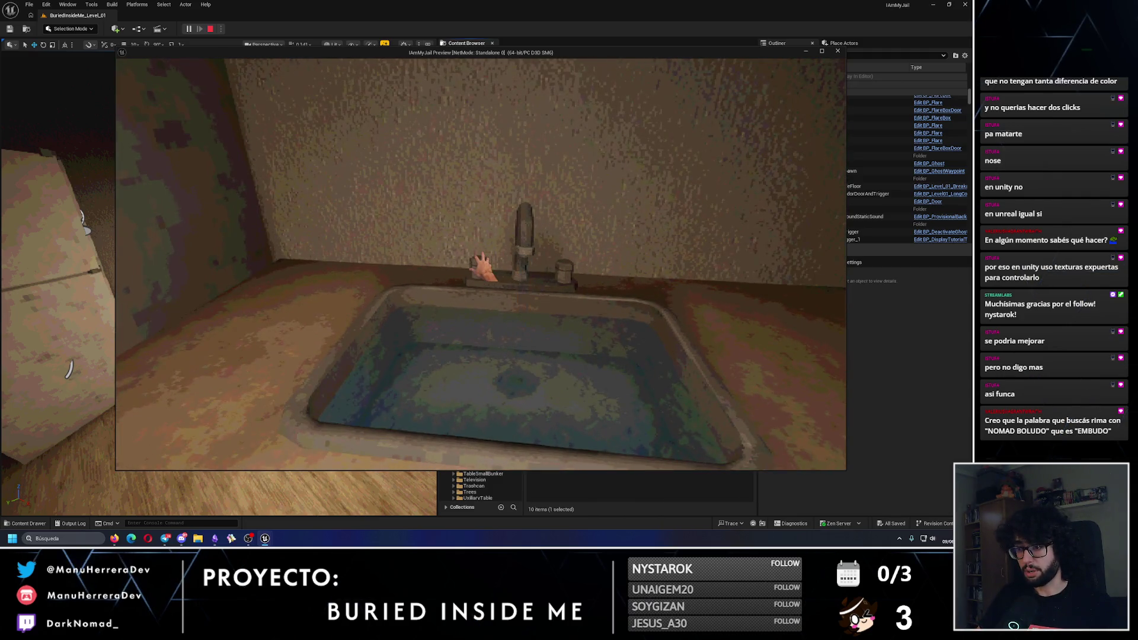
key("a")
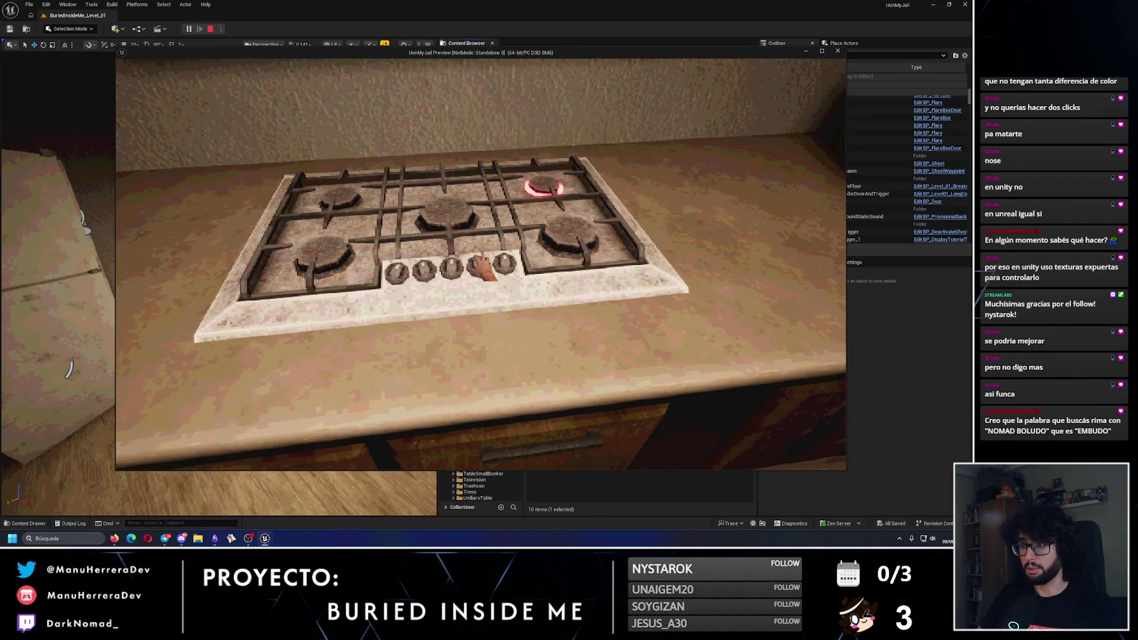
key("e")
key("s")
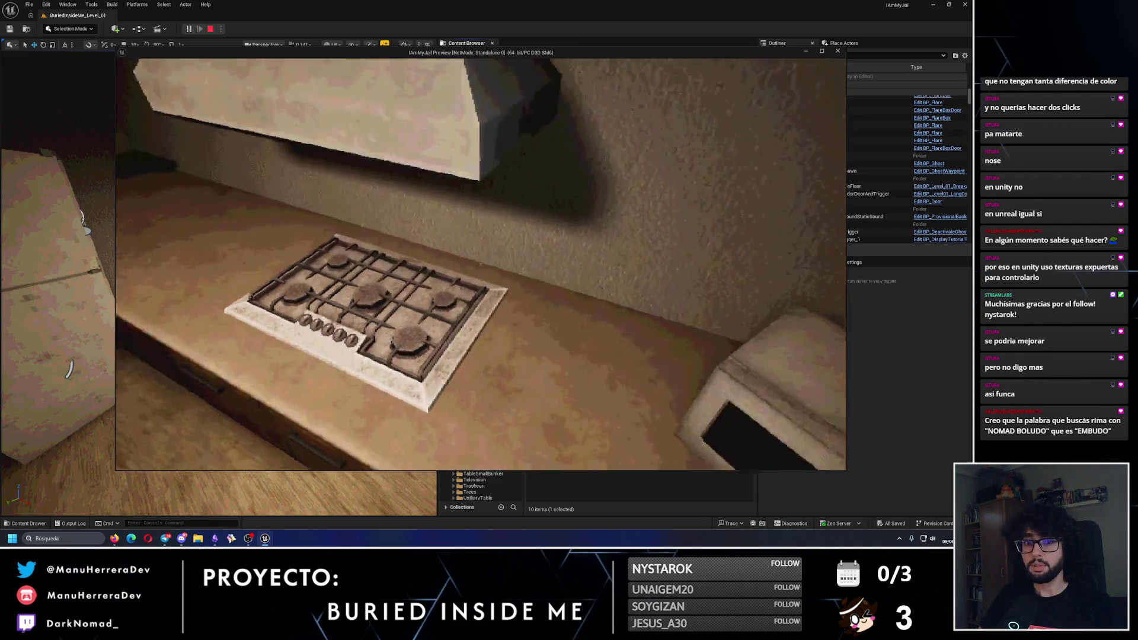
key("w")
key("a")
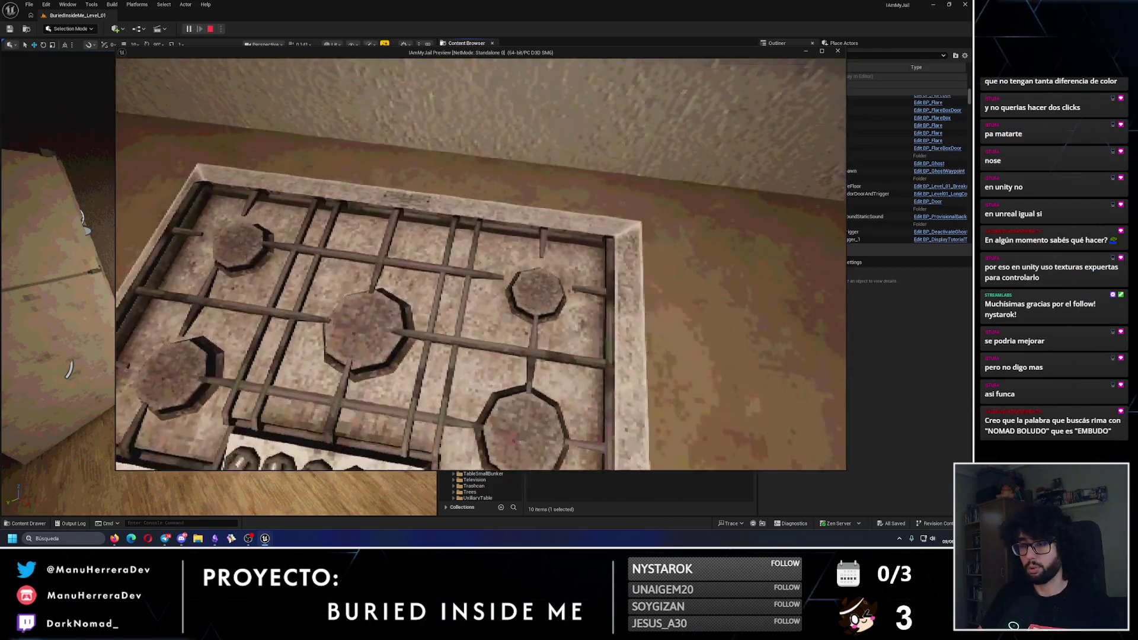
key("s")
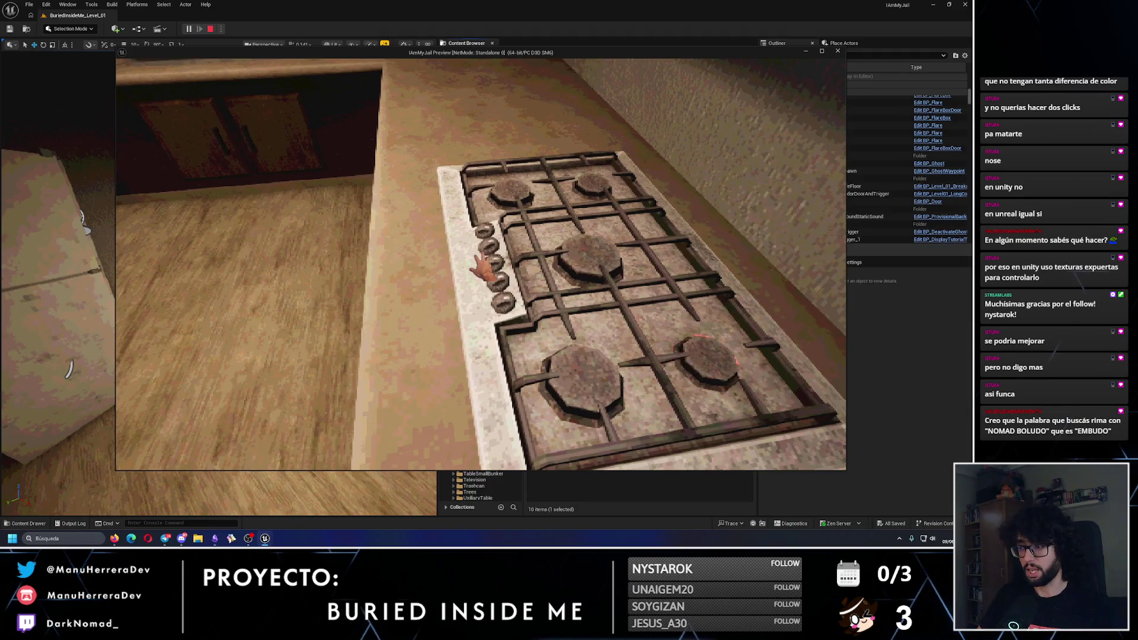
key("s")
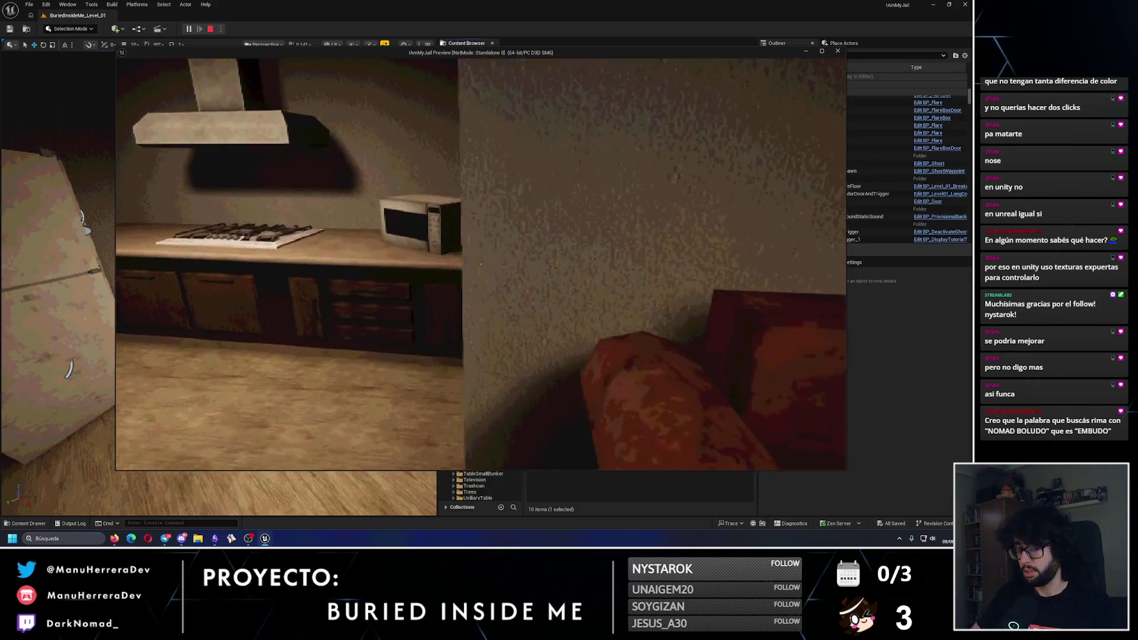
Walk from the kitchen past the counter into the living room
key("w")
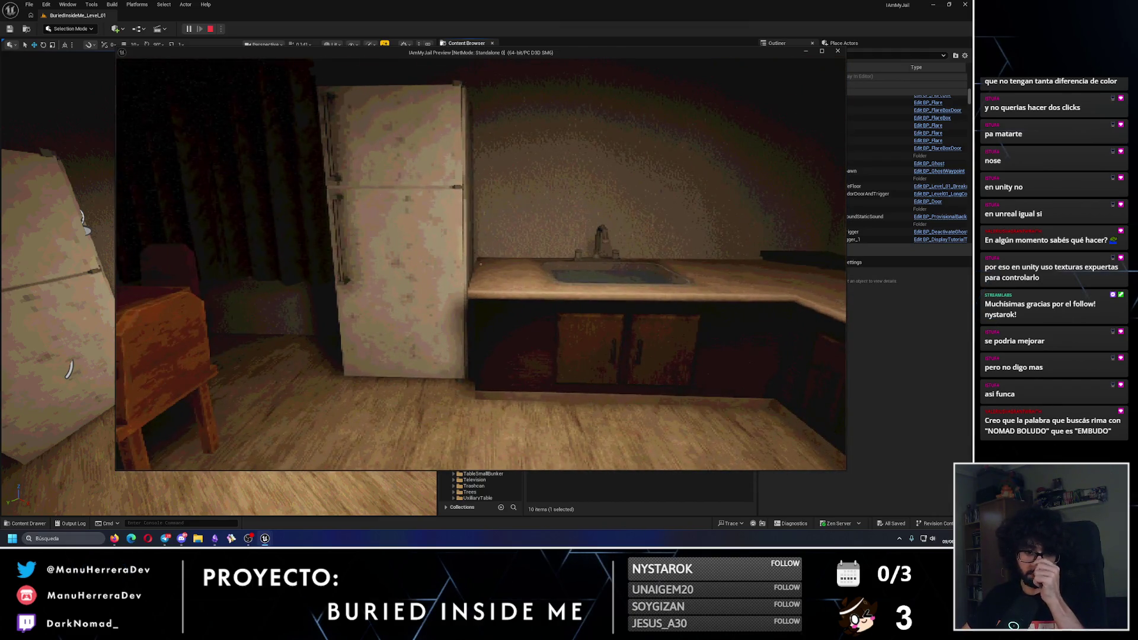
key("shift+w")
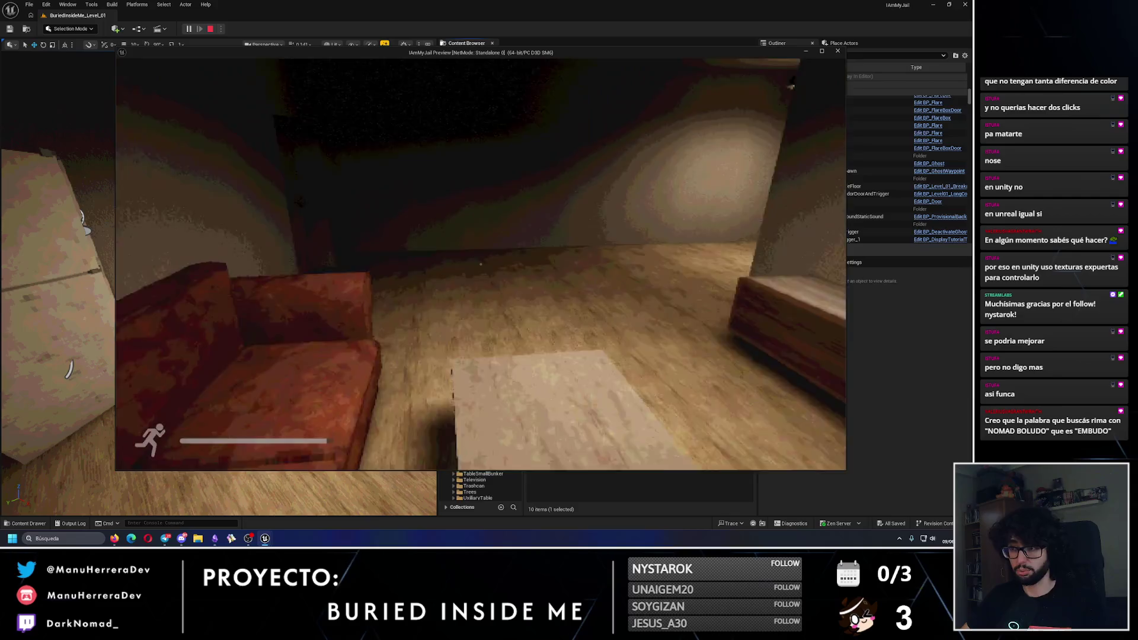
key("w")
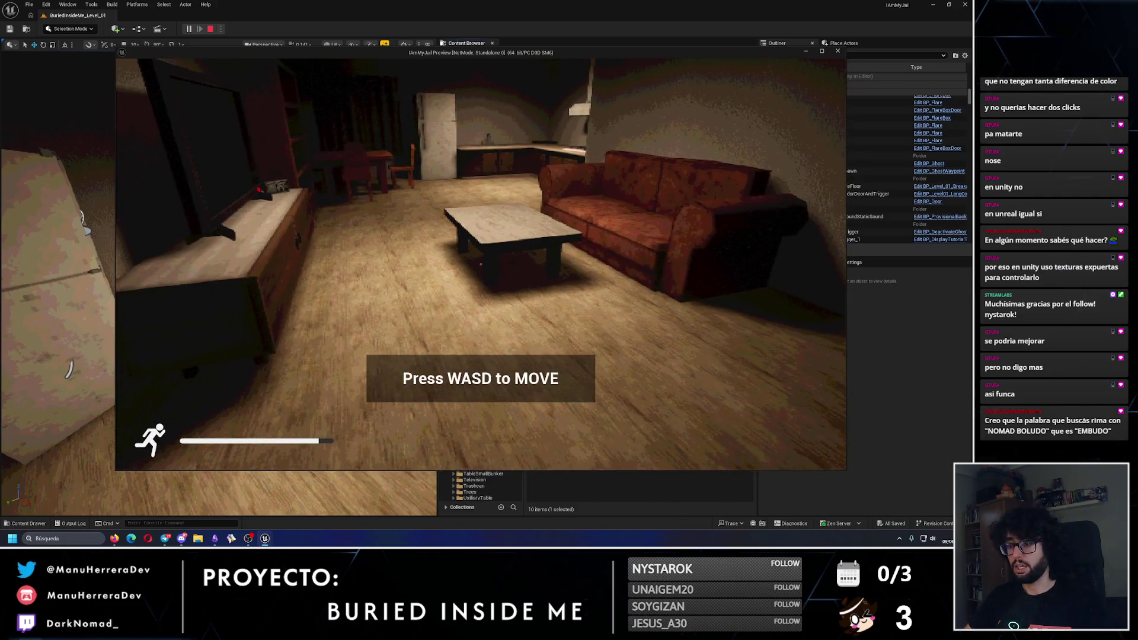
key("w")
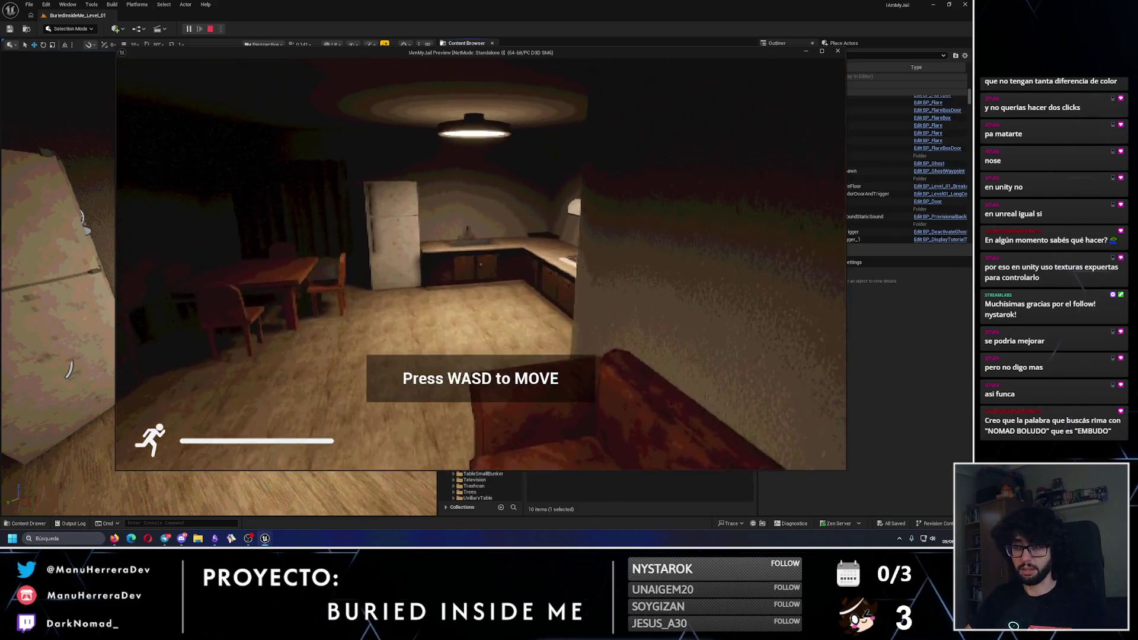
Stop the playtest, switch to unlit view, select the tutorial trigger, and fly to eye level
key("Escape")
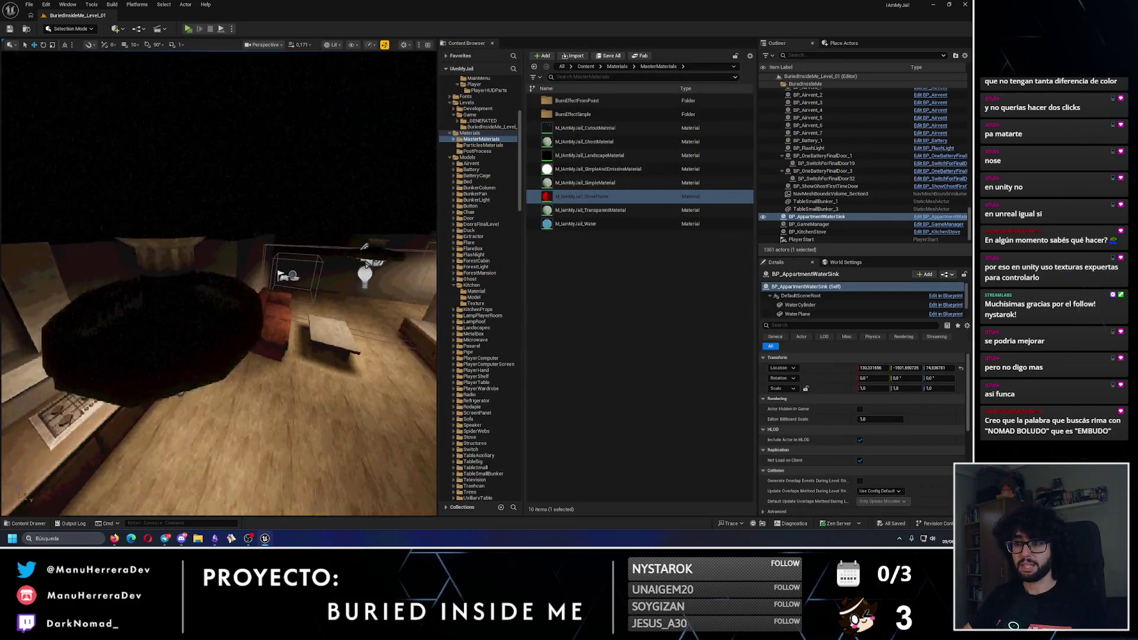
key("alt+3")
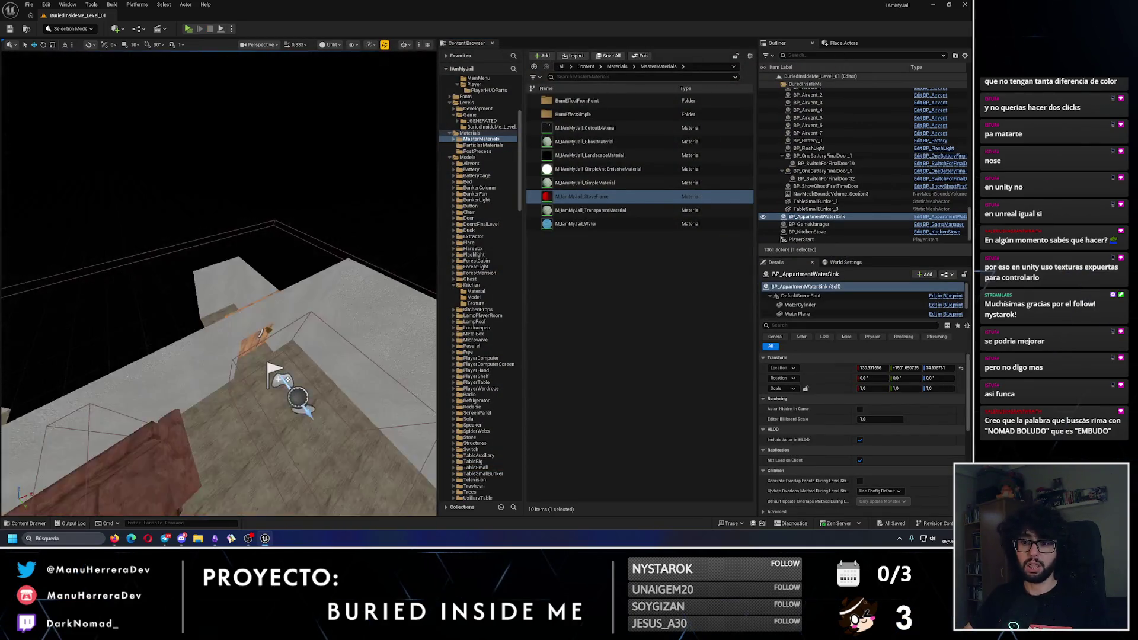
left_click(280, 354)
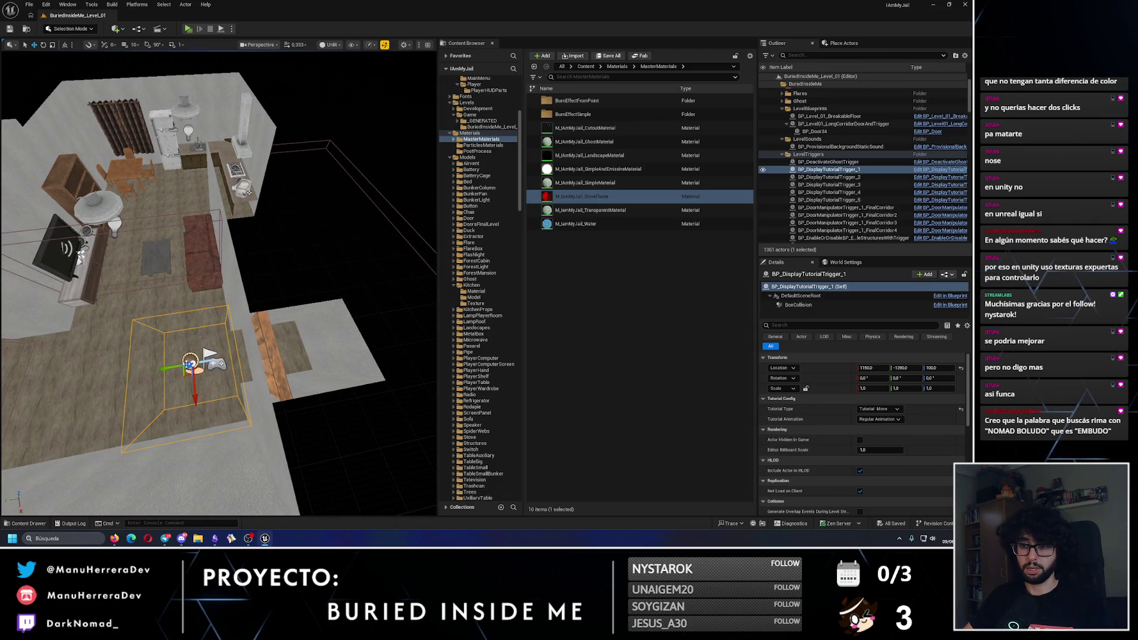
left_click_drag(280, 354, 295, 328)
Start a new playtest and walk through the kitchen to the sink, turning on the faucet
key("alt+p")
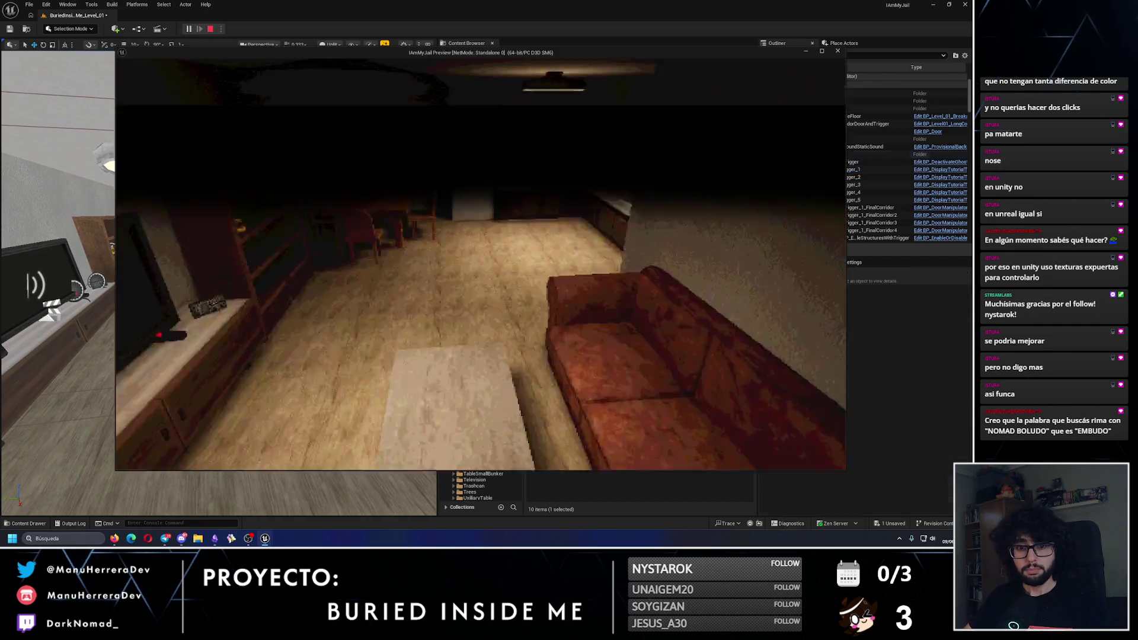
key("w")
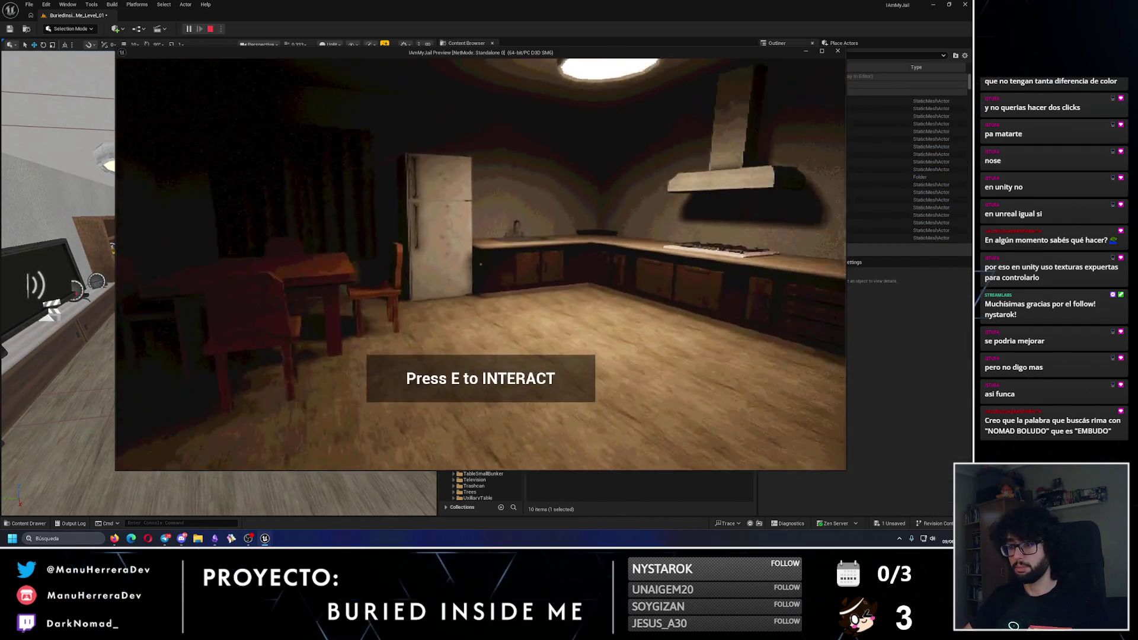
key("a")
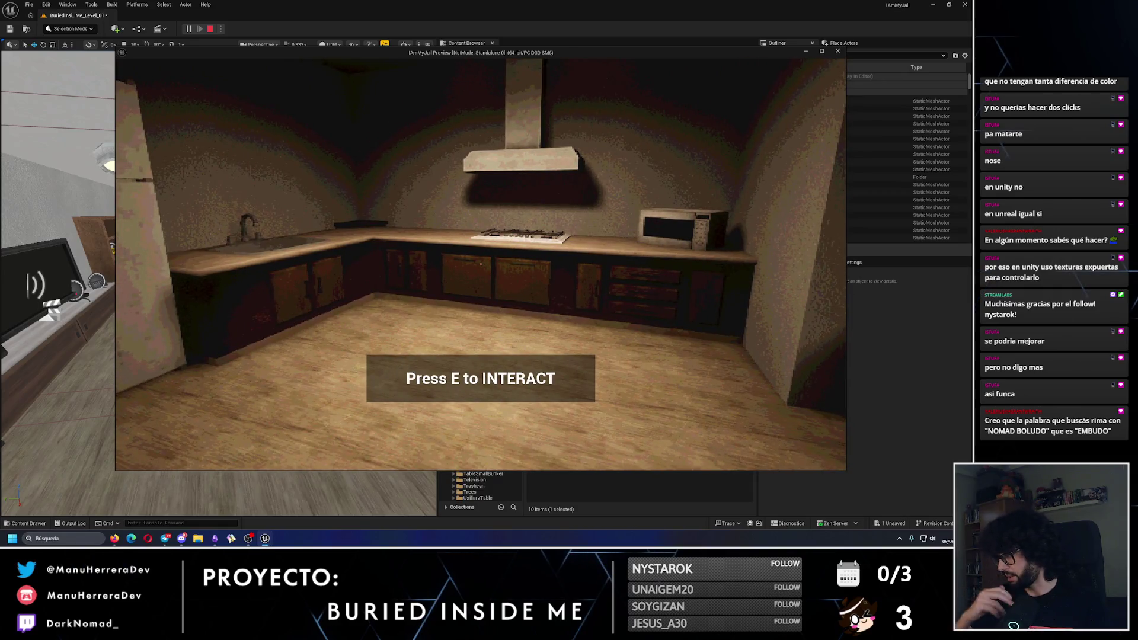
key("w")
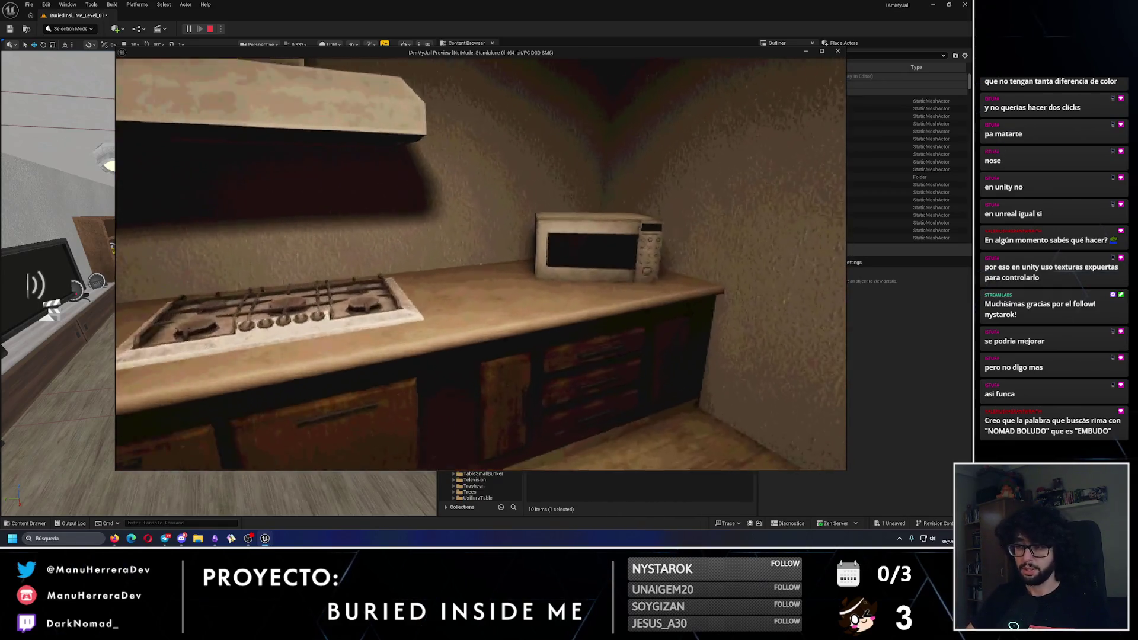
key("a")
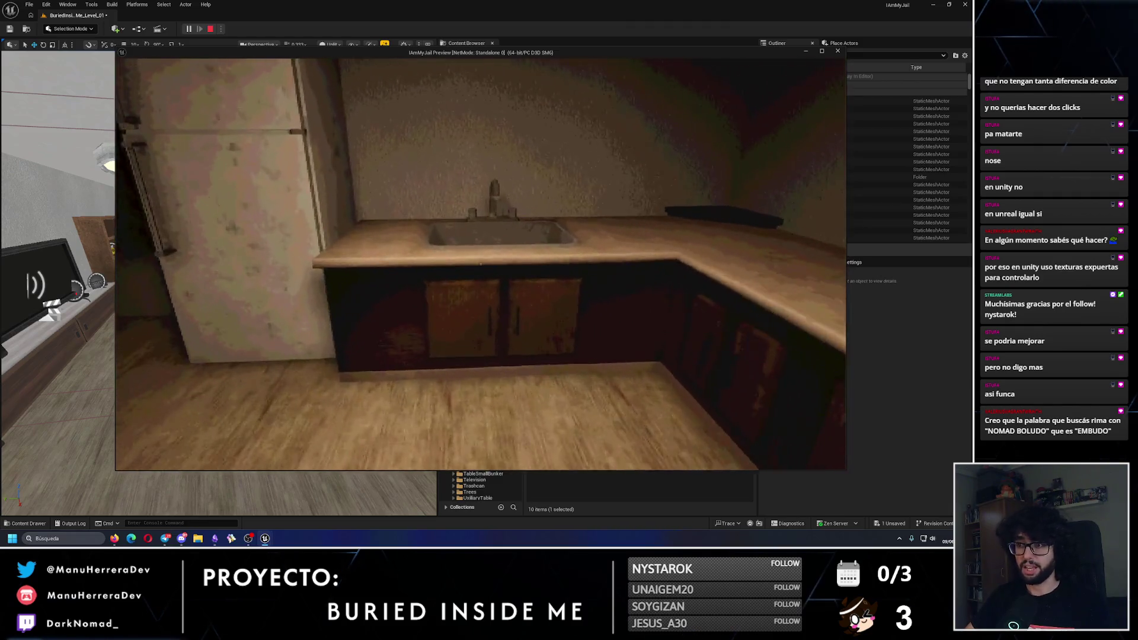
key("e")
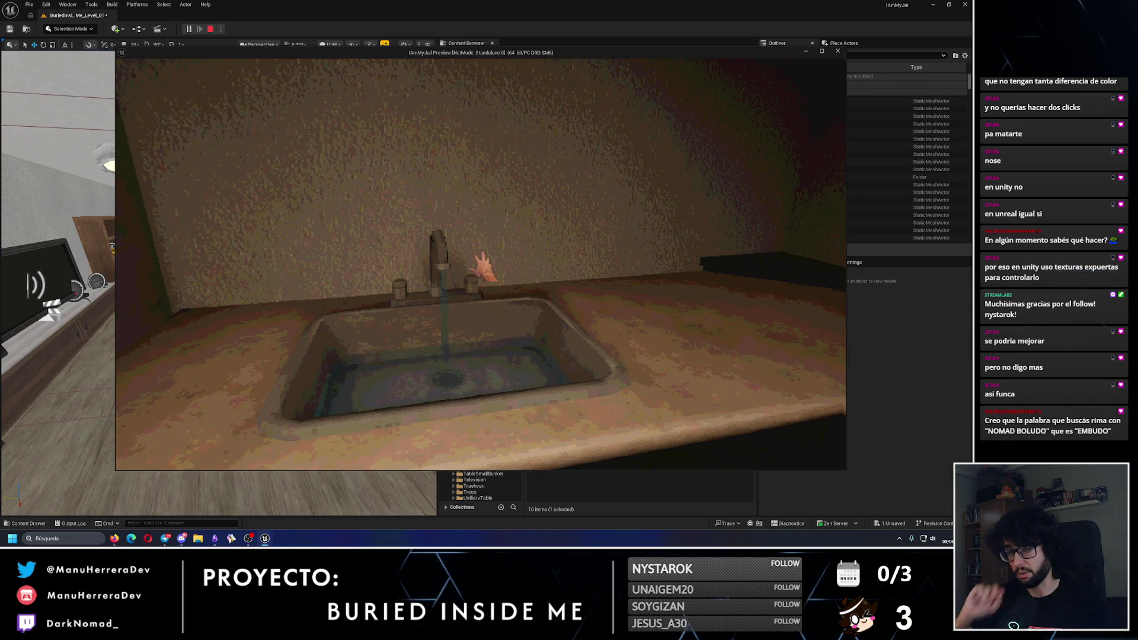
key("a")
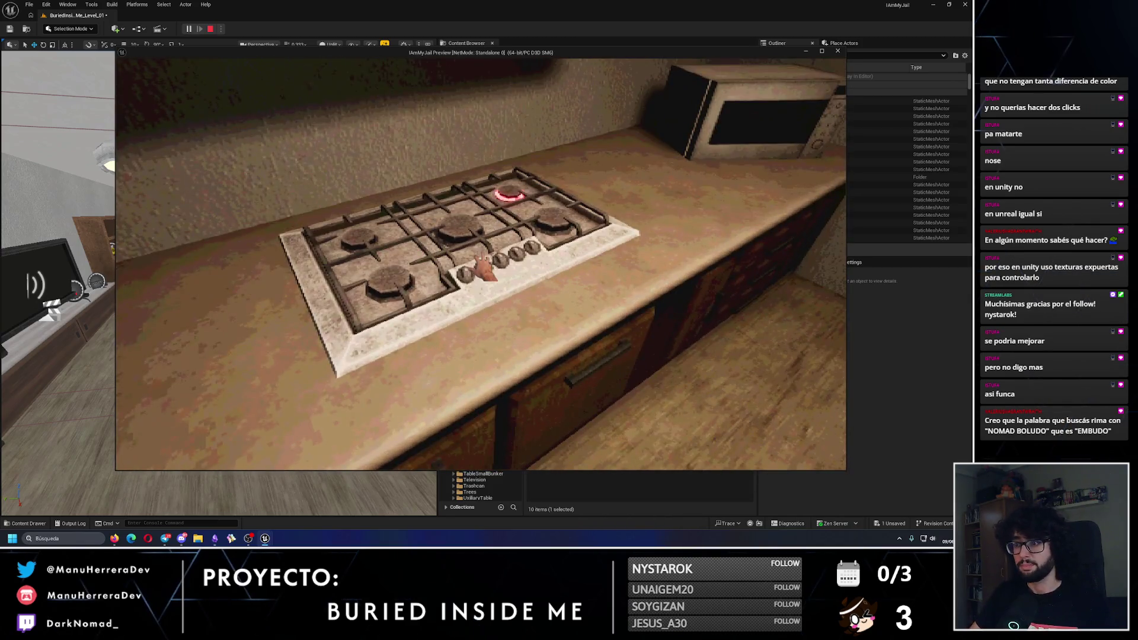
Toggle the stove burners and the sink water on and off
left_click(483, 269)
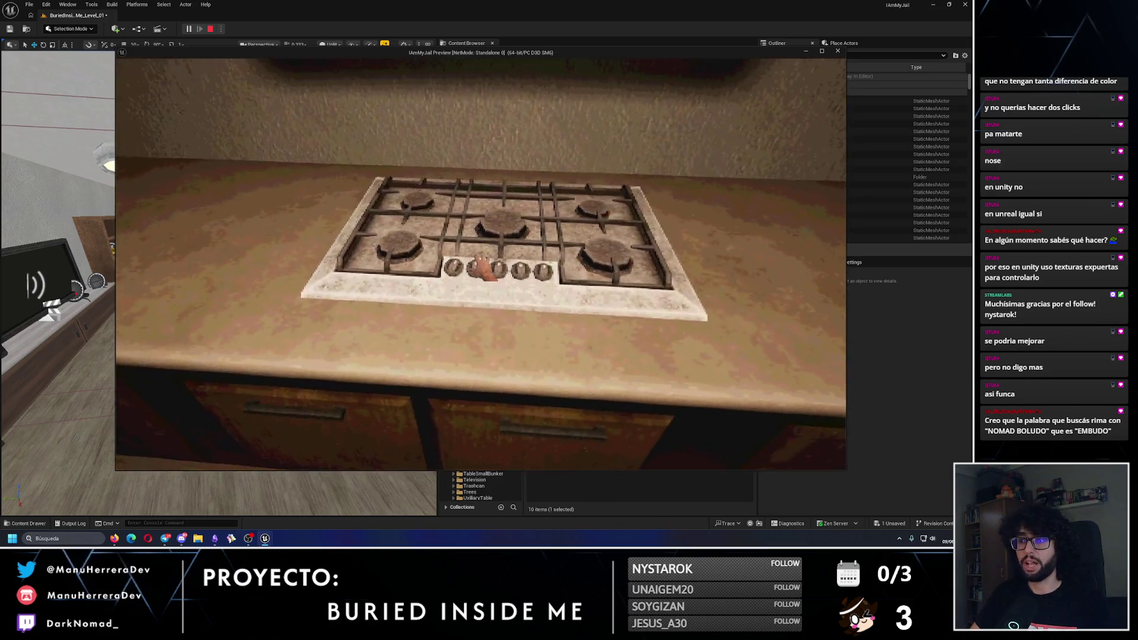
key("s")
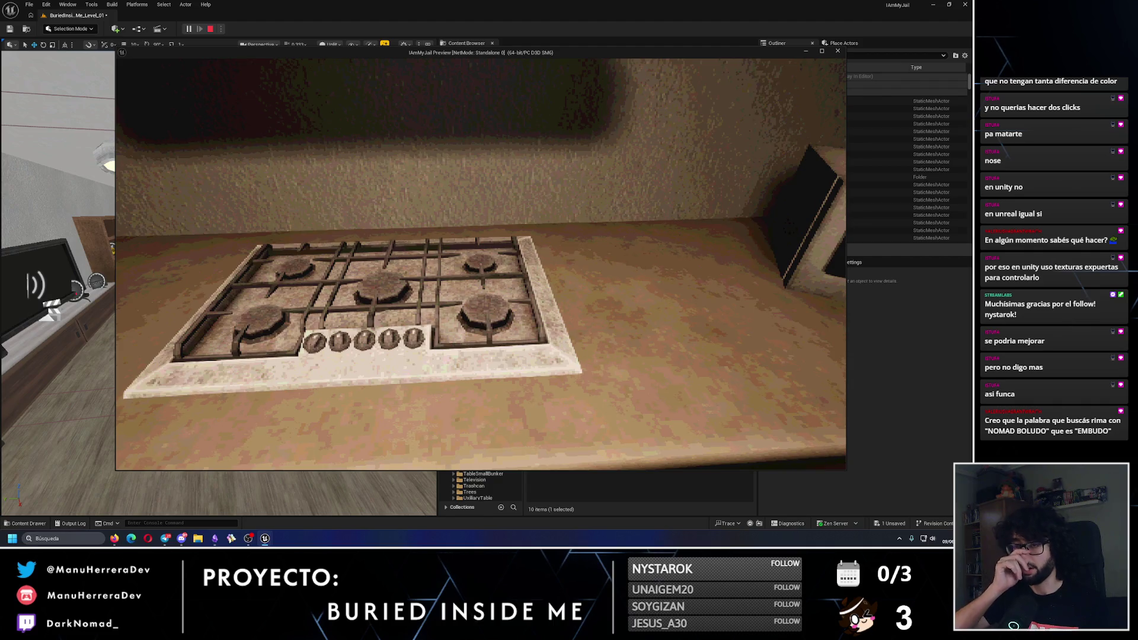
left_click(485, 268)
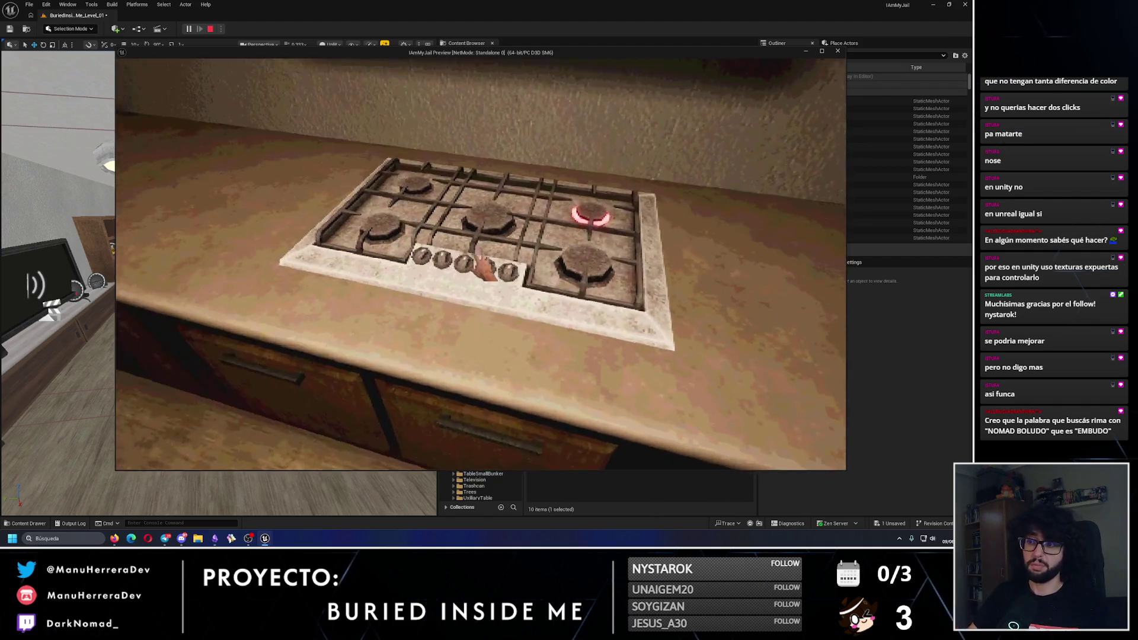
key("a")
left_click(480, 264)
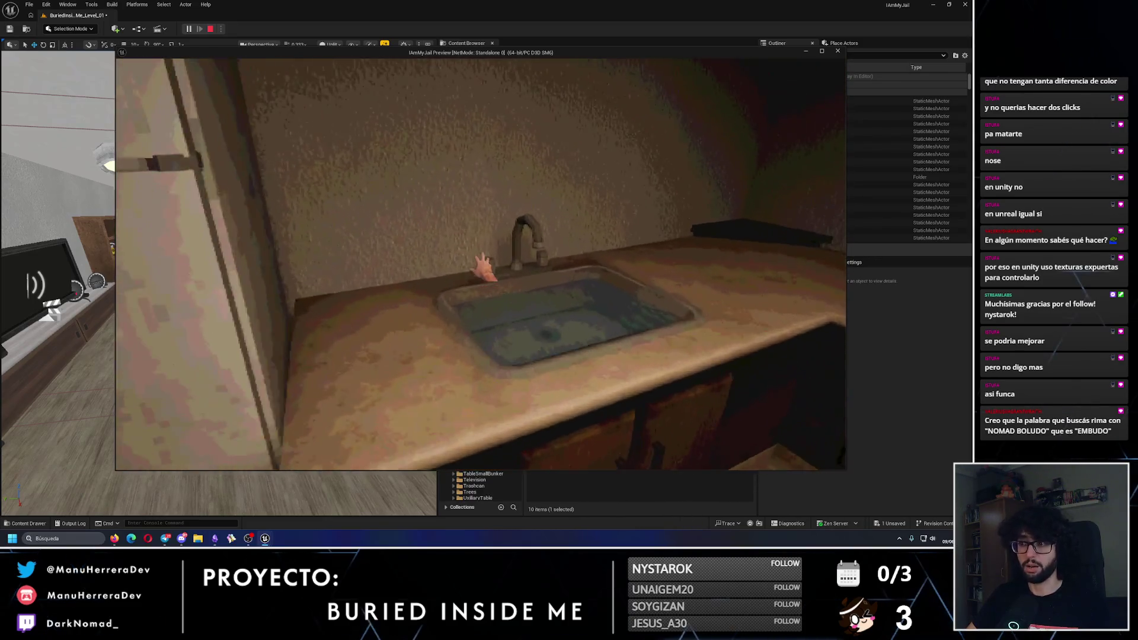
left_click(483, 268)
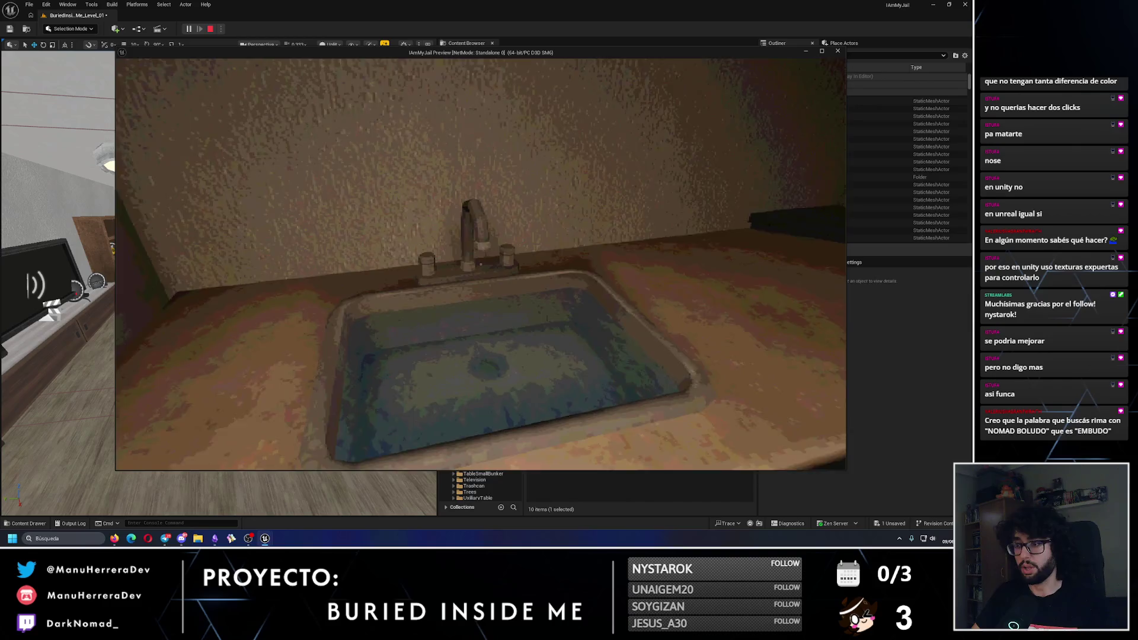
left_click(483, 266)
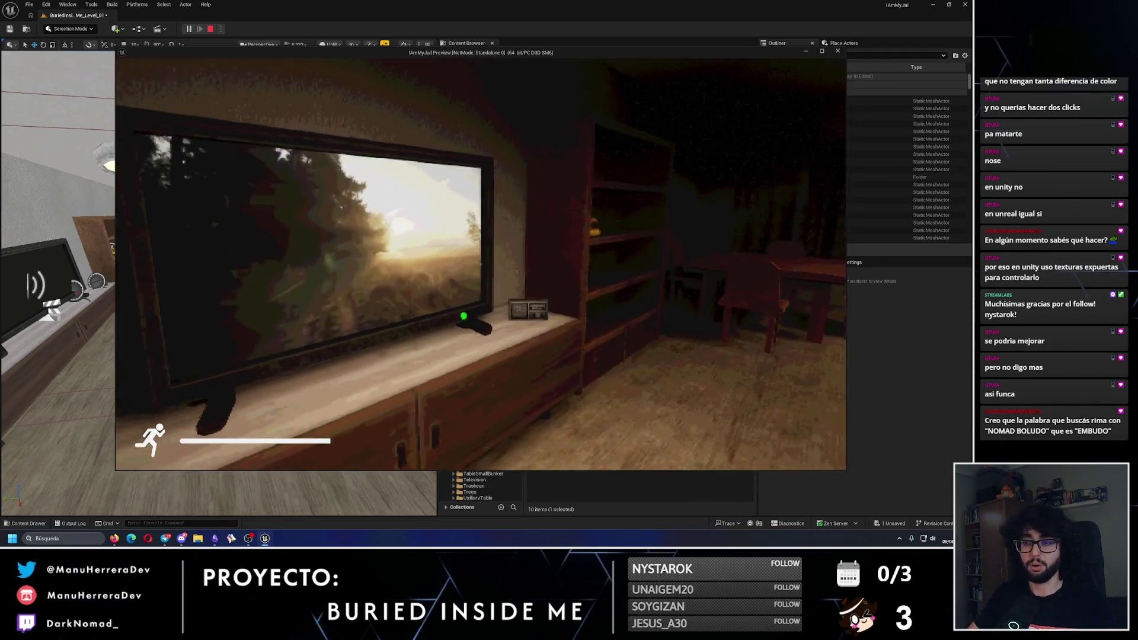
Walk up to the TV, switch it off, and turn toward the shelf beside it
key("s")
key("w")
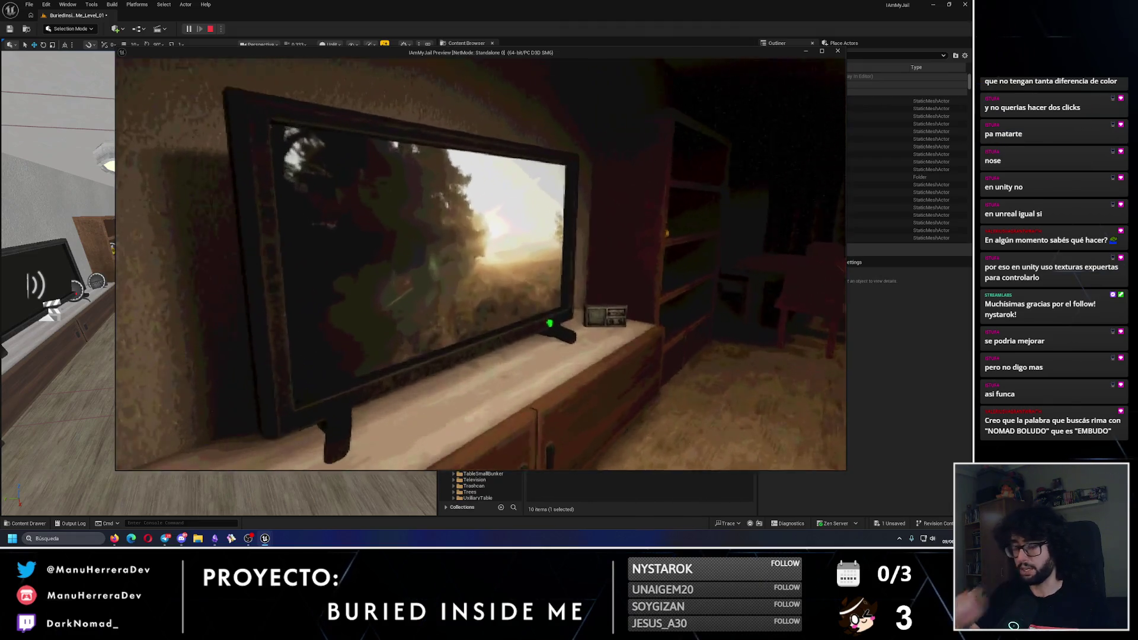
key("s")
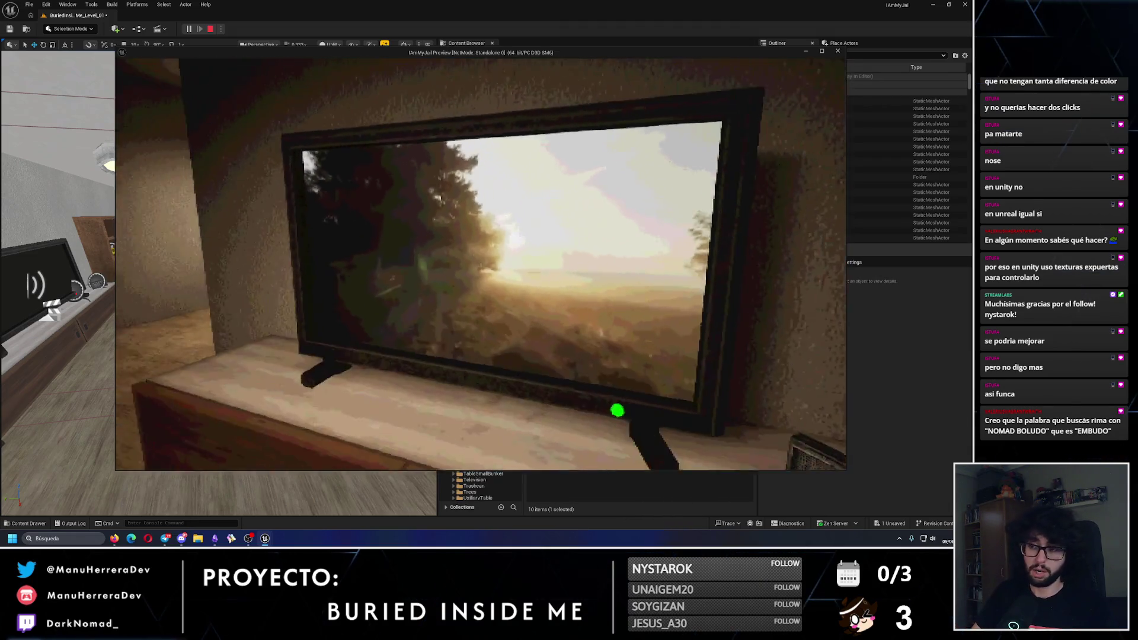
key("w")
key("d")
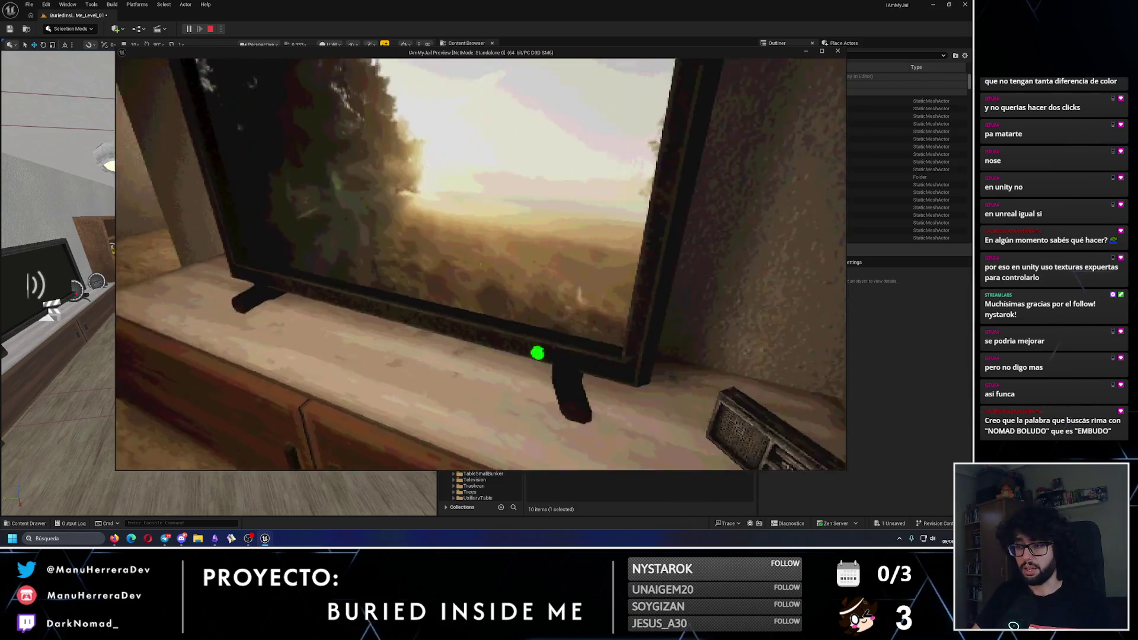
key("s")
key("d")
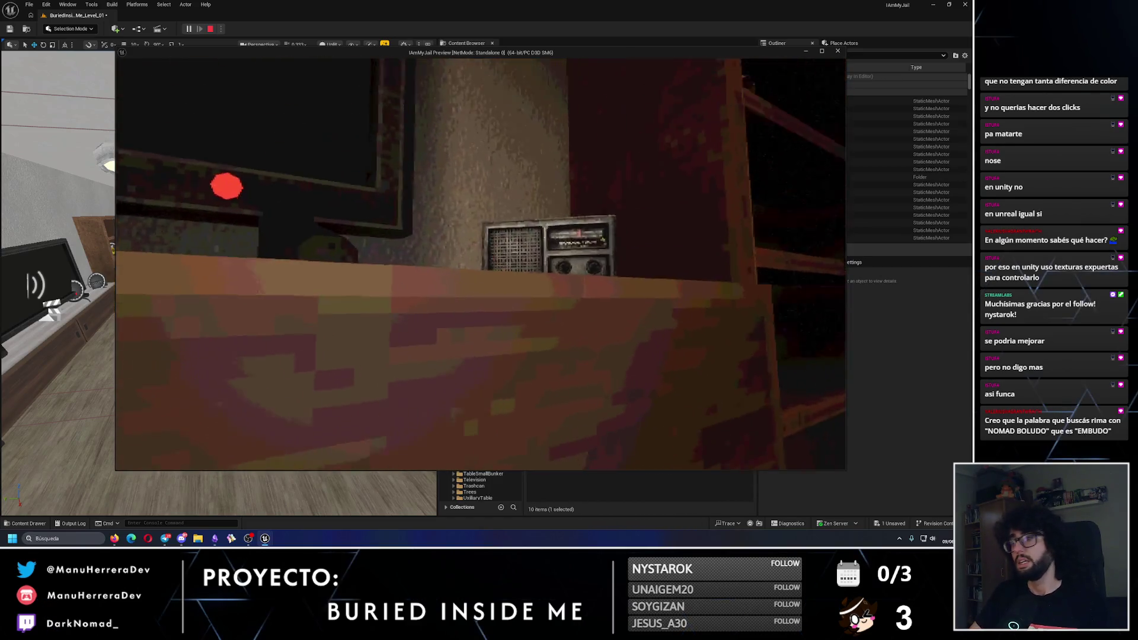
mouse_move(480, 264)
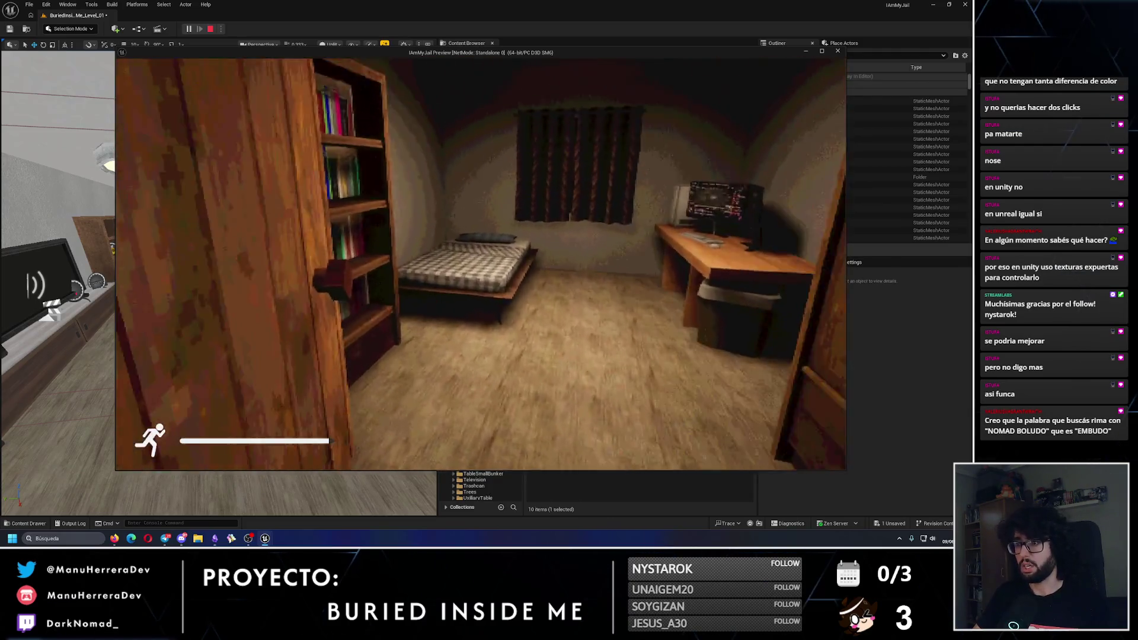
Sprint to the fridge and open its doors, then sprint through the living room
key("shift+w")
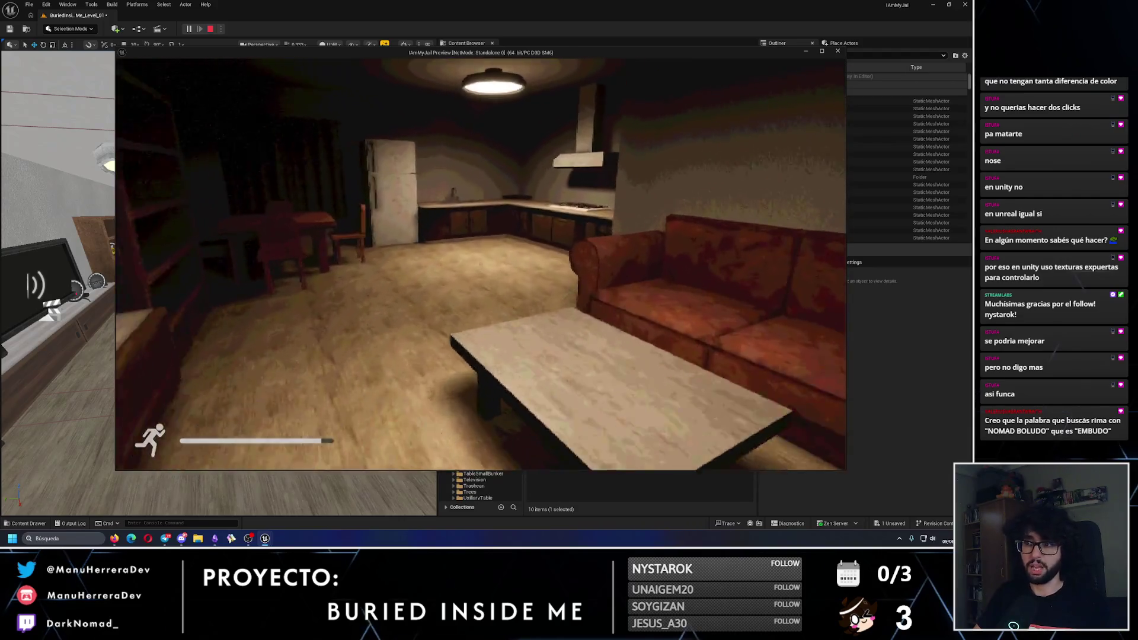
left_click(483, 267)
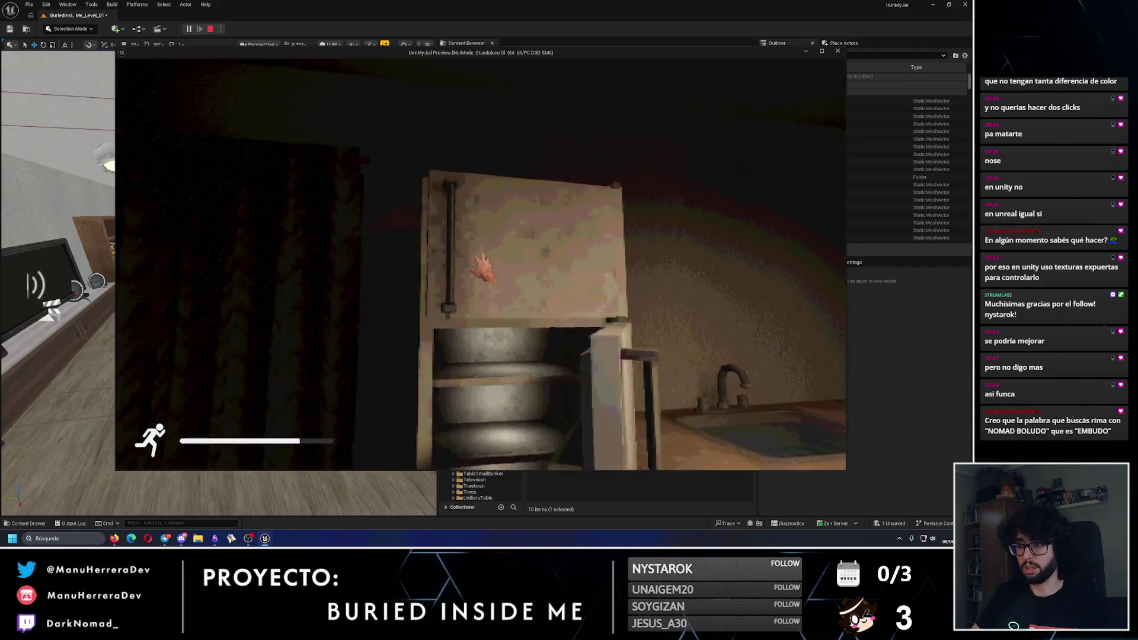
mouse_move(483, 268)
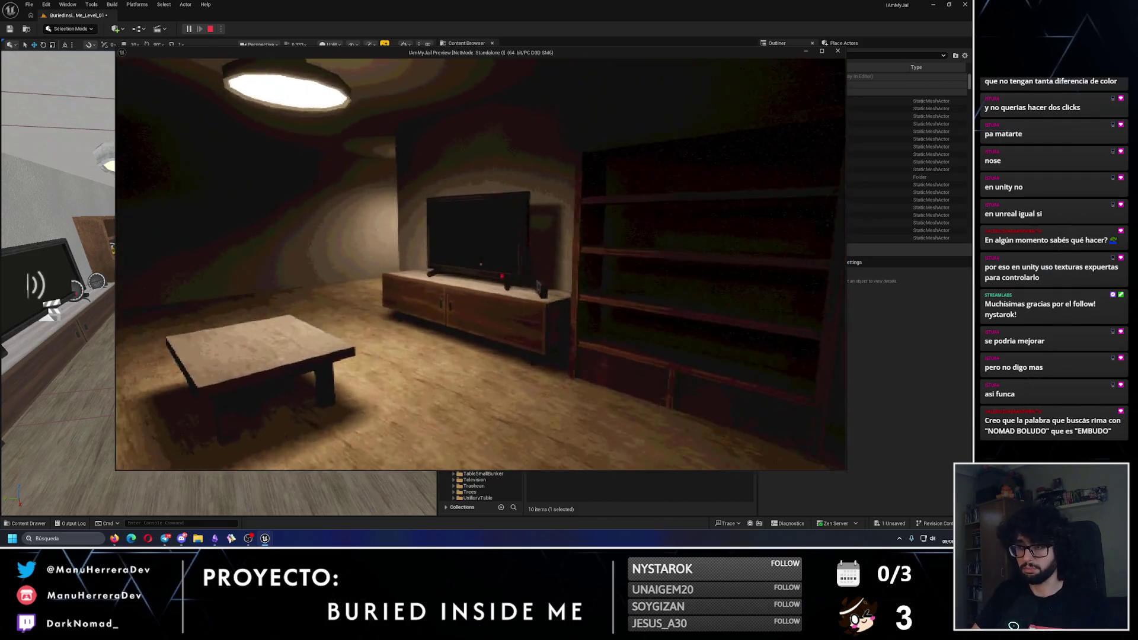
key("w")
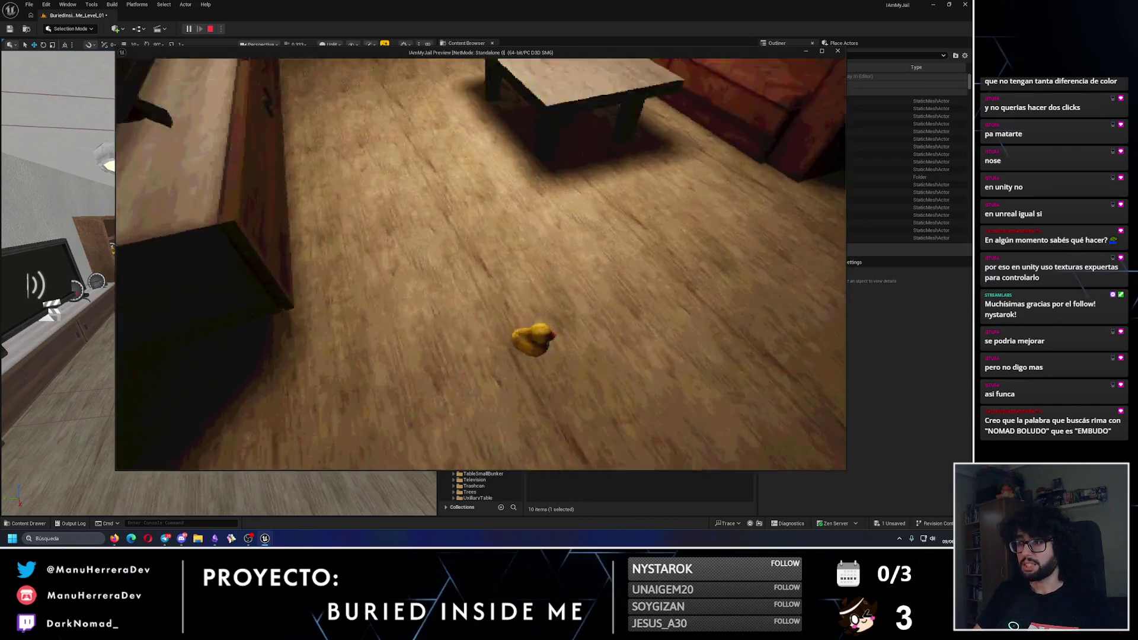
key("shift+w")
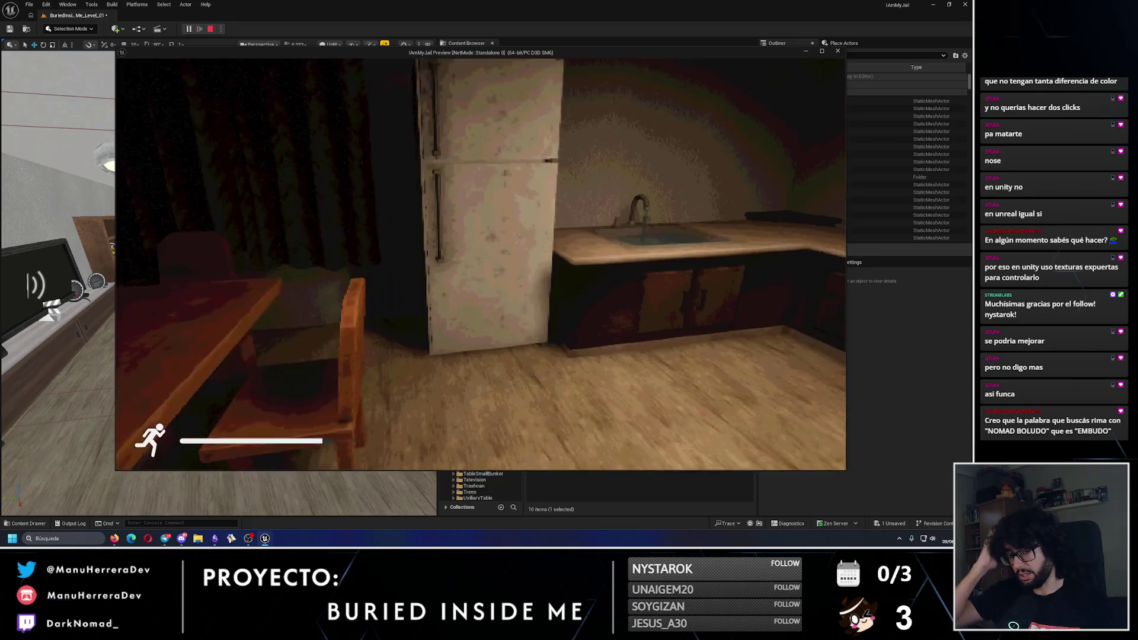
left_click(481, 265)
mouse_move(481, 264)
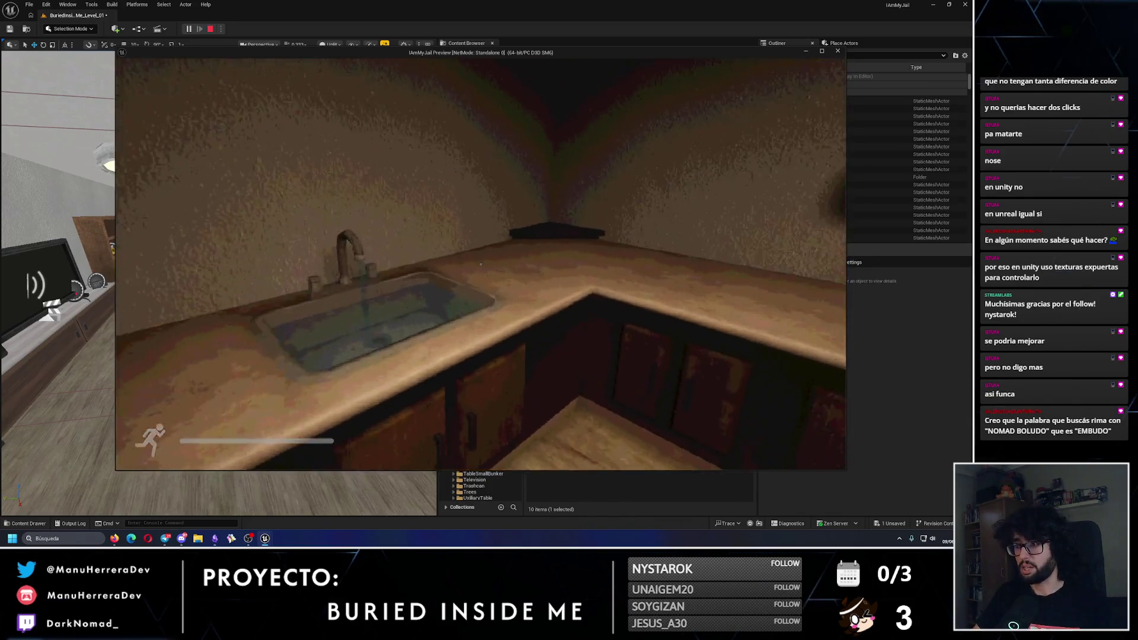
key("shift+w")
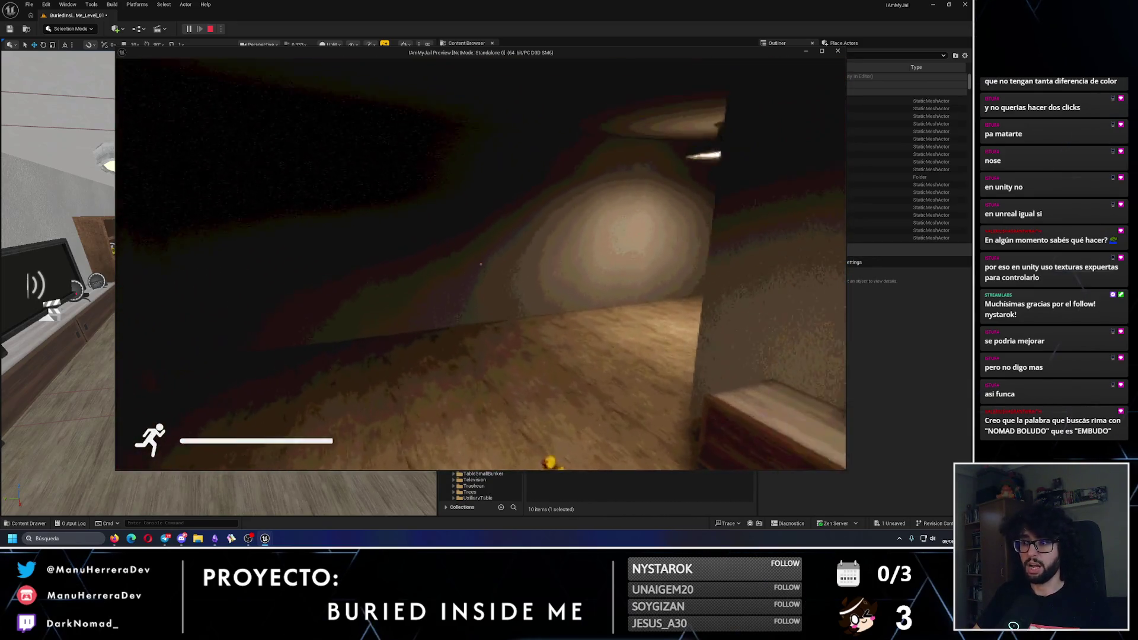
Stop the playtest, toggle Lit and Unlit views, and fly the viewport into the living room
key("Escape")
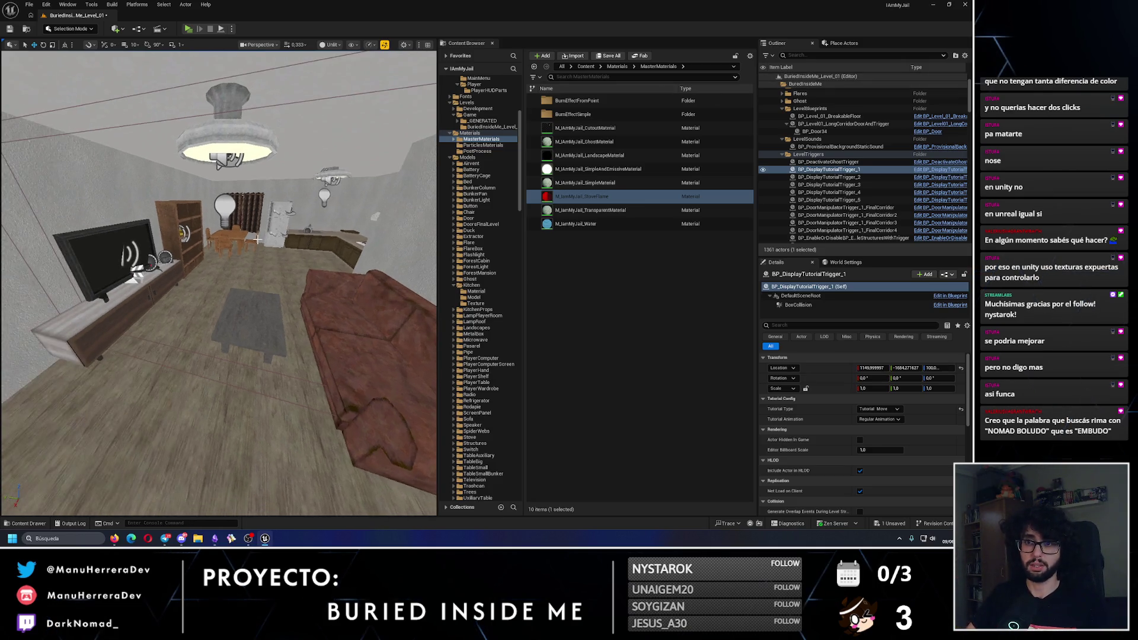
key("alt+4")
key("w")
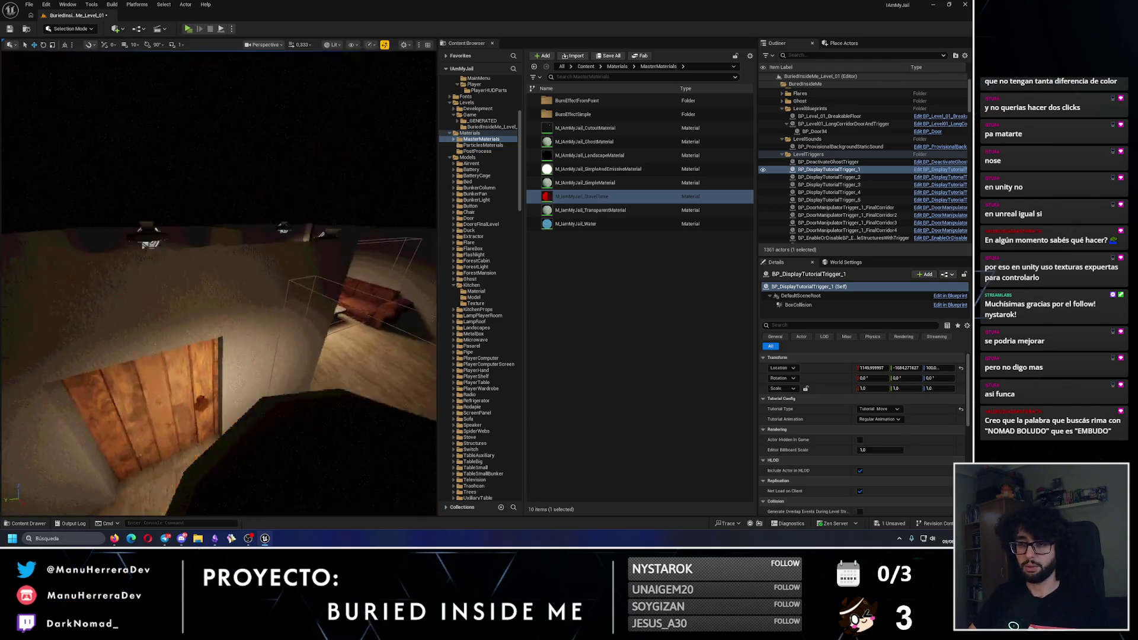
key("alt+3")
key("s")
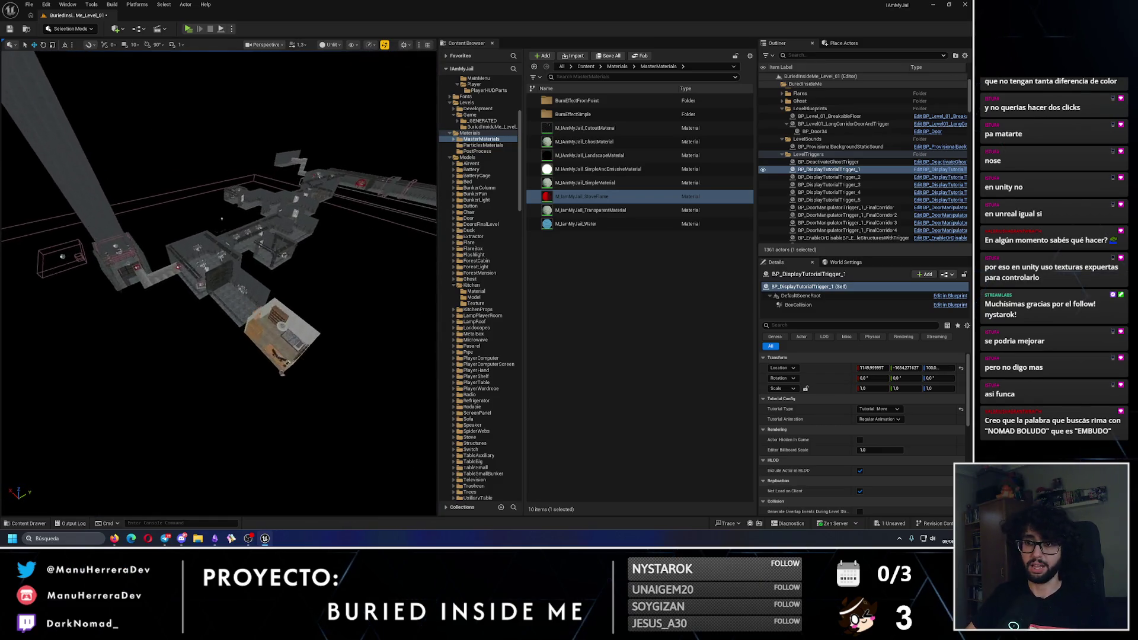
key("w")
key("s")
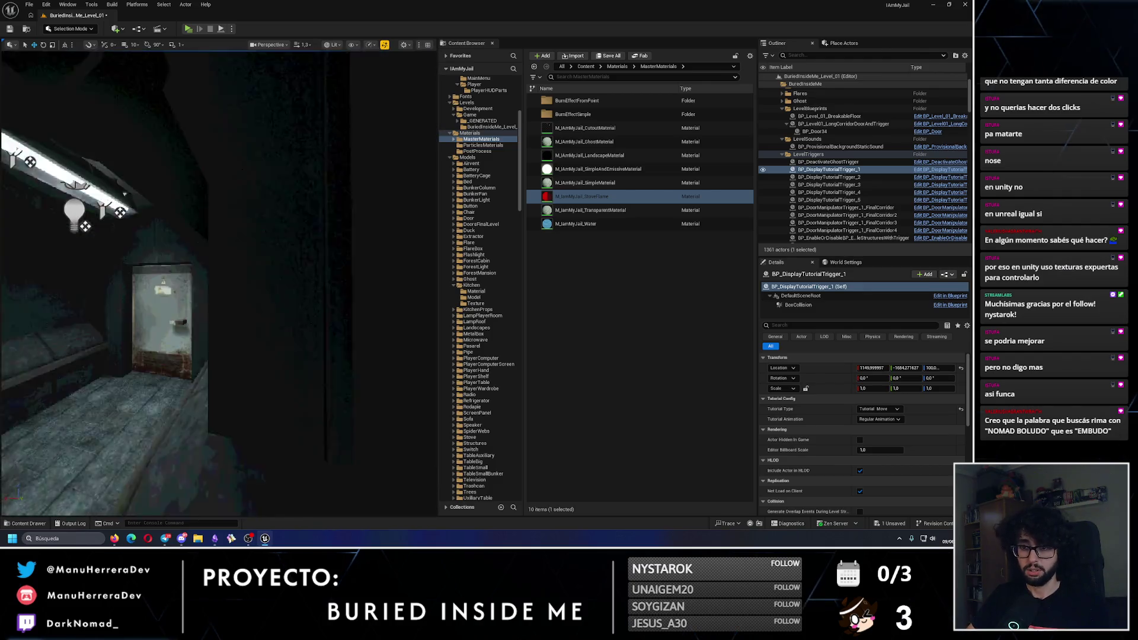
key("w")
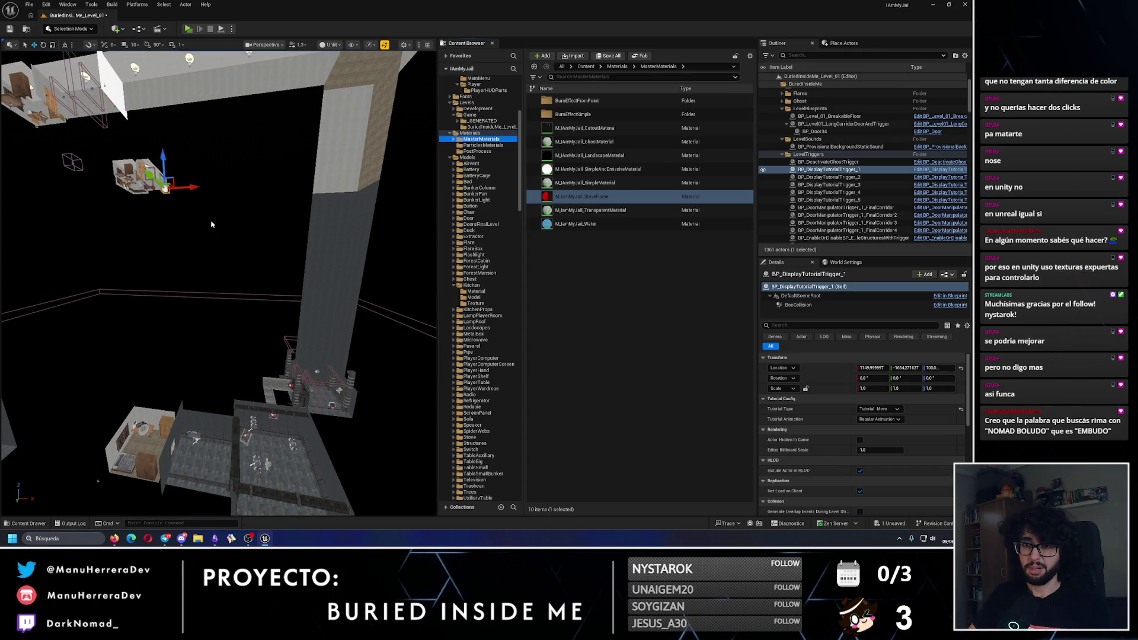
Frame the tutorial trigger, fly into the living room, and start a standalone playtest
key("f")
key("s")
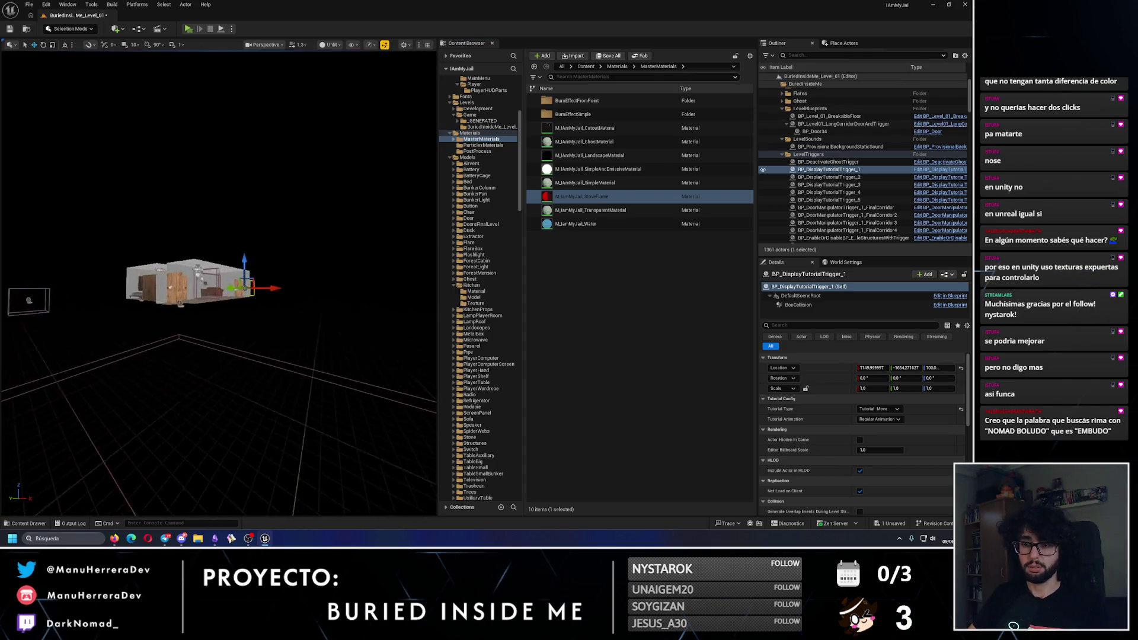
key("w")
key("s")
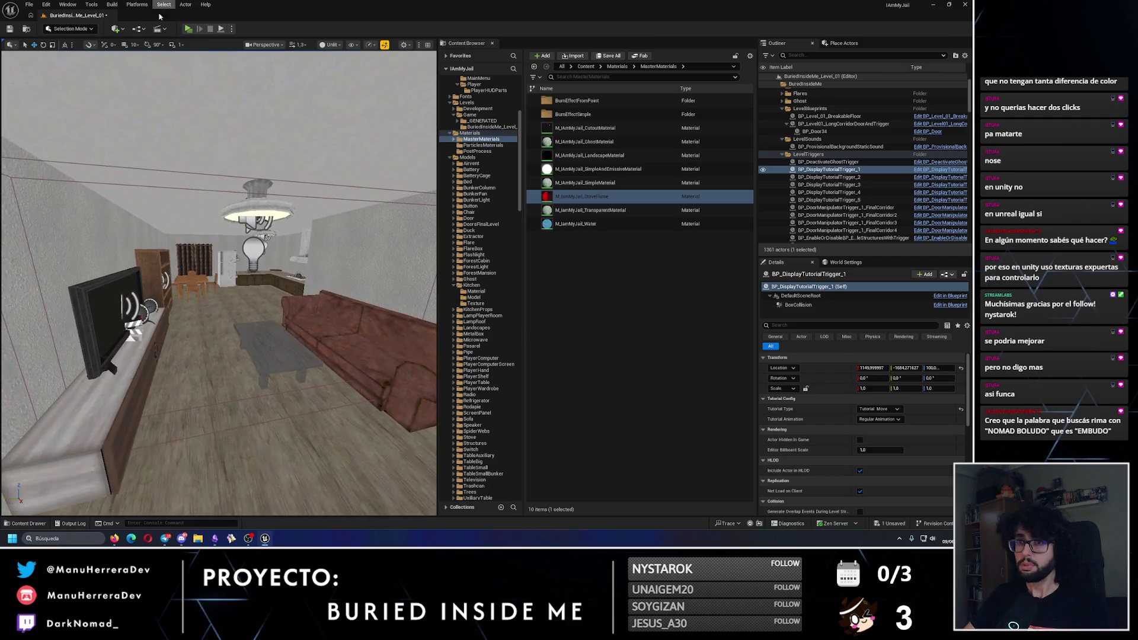
left_click(188, 29)
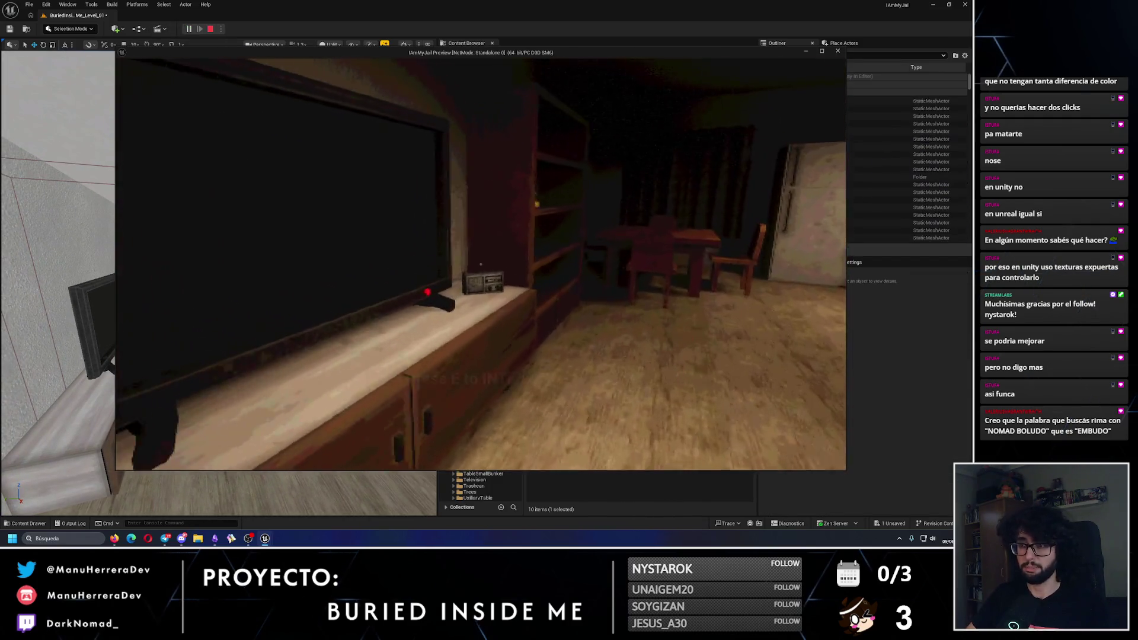
Walk to the kitchen, open the fridge and microwave, and look at the stove
key("w")
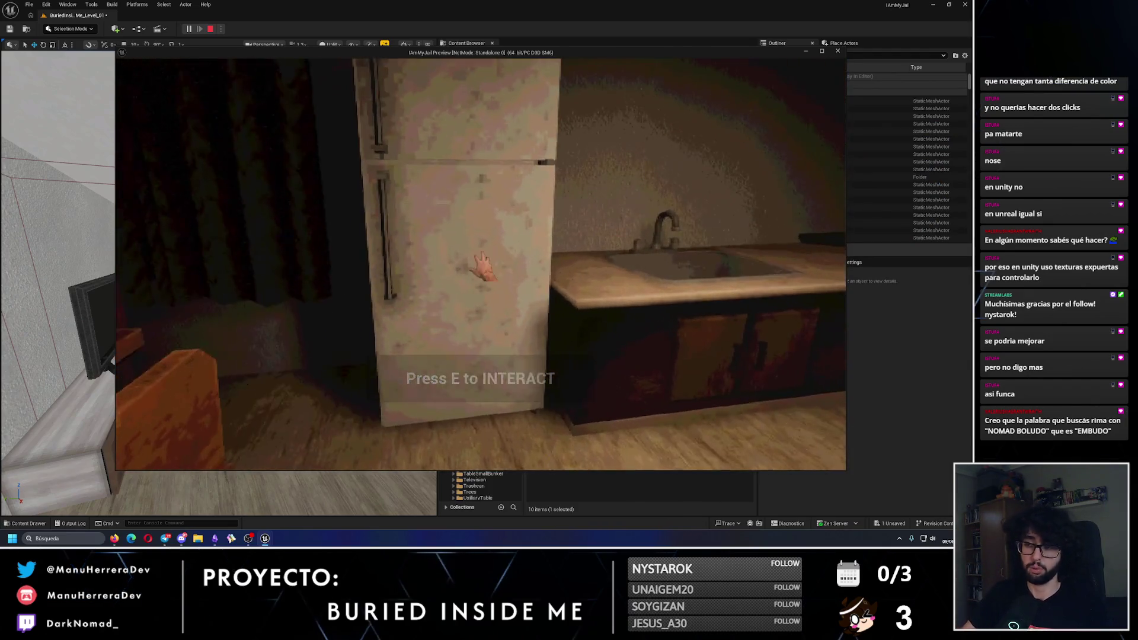
key("e")
key("w")
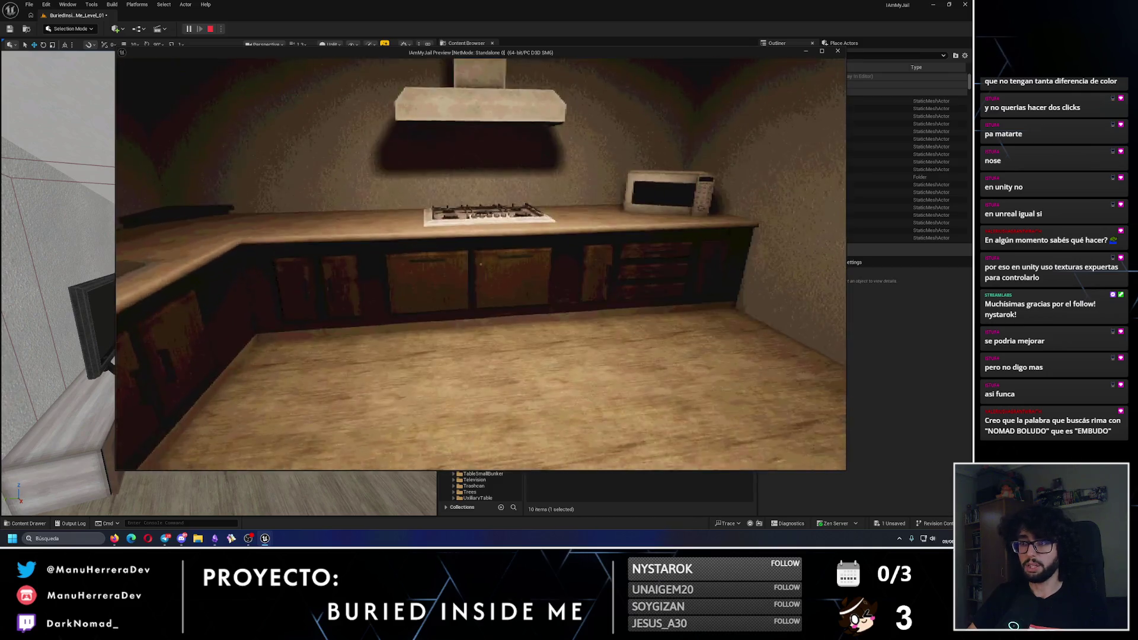
key("w")
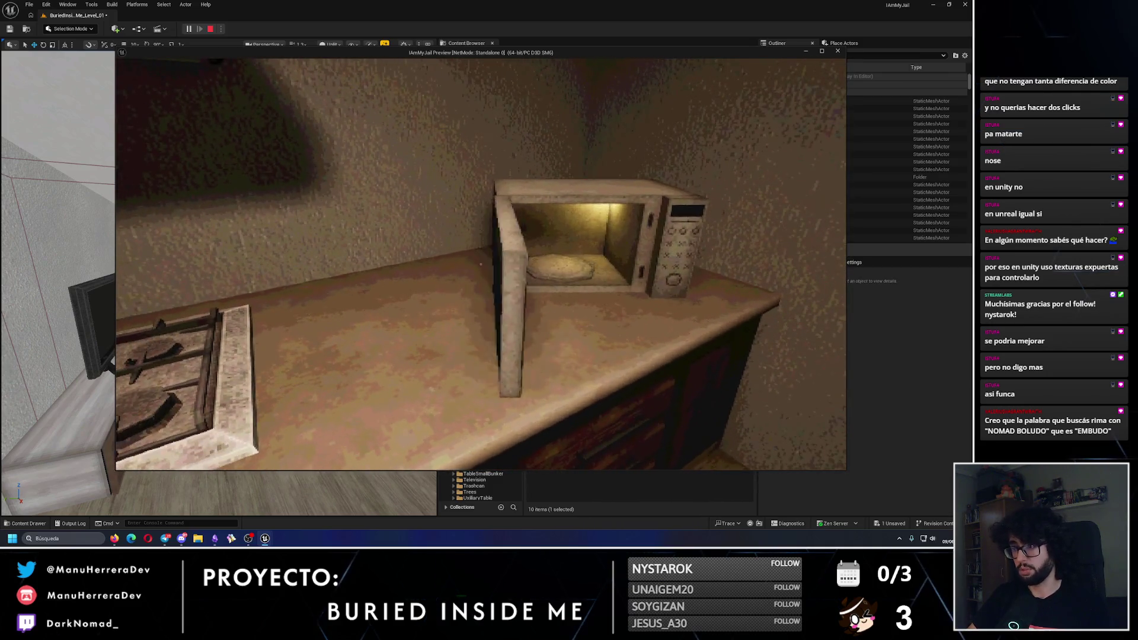
key("s")
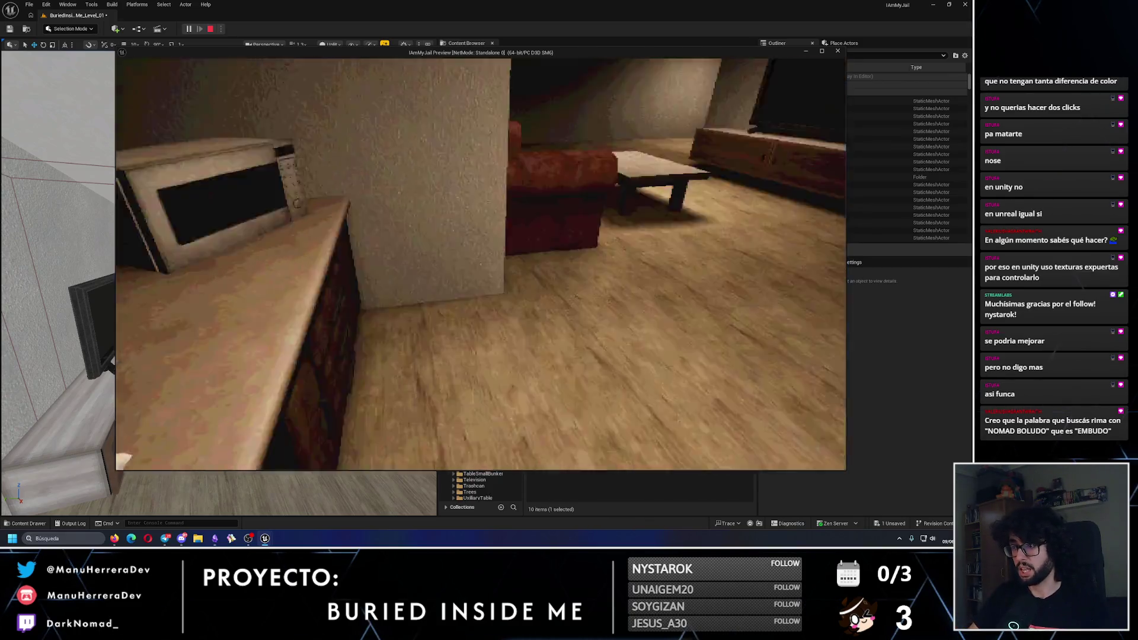
Cross to the running sink, inspect it up close, then light a stove burner
key("w")
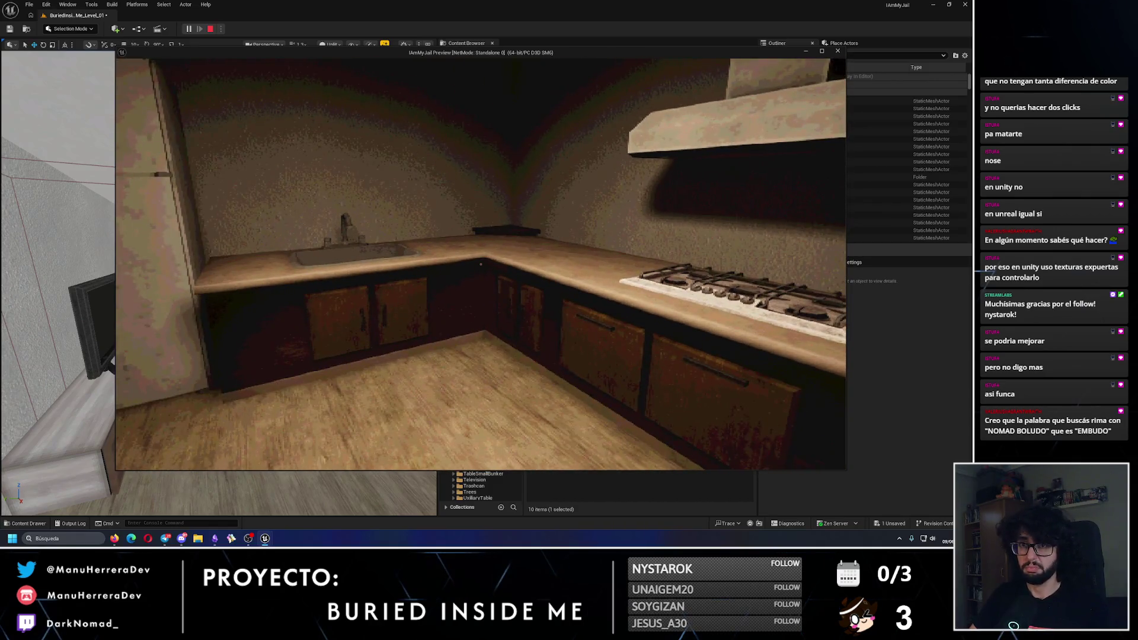
key("shift+w")
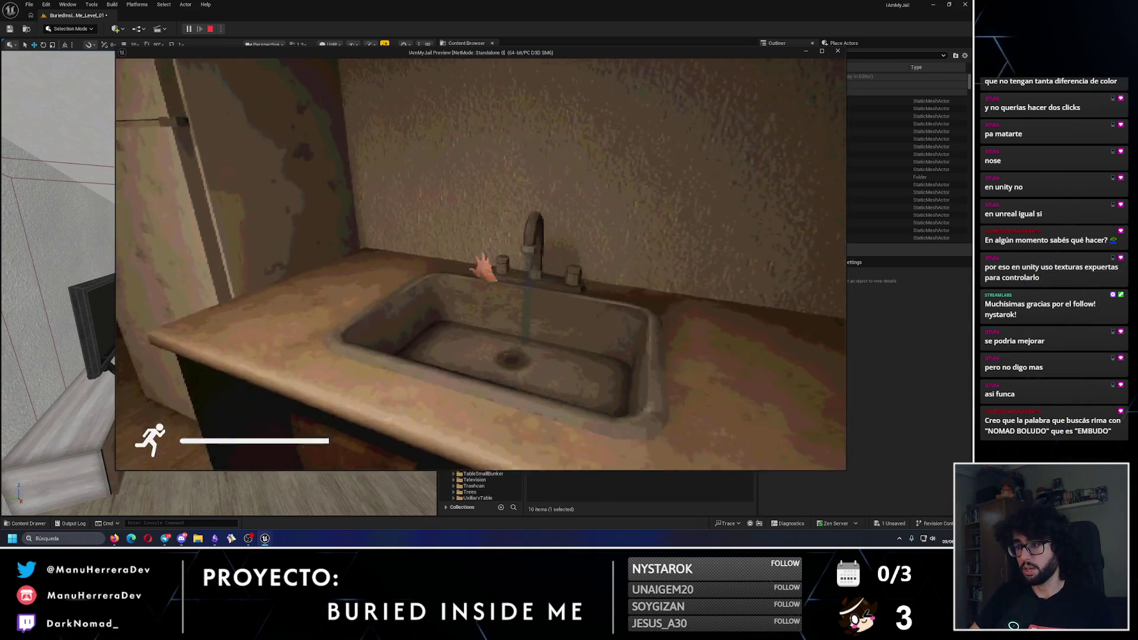
key("w")
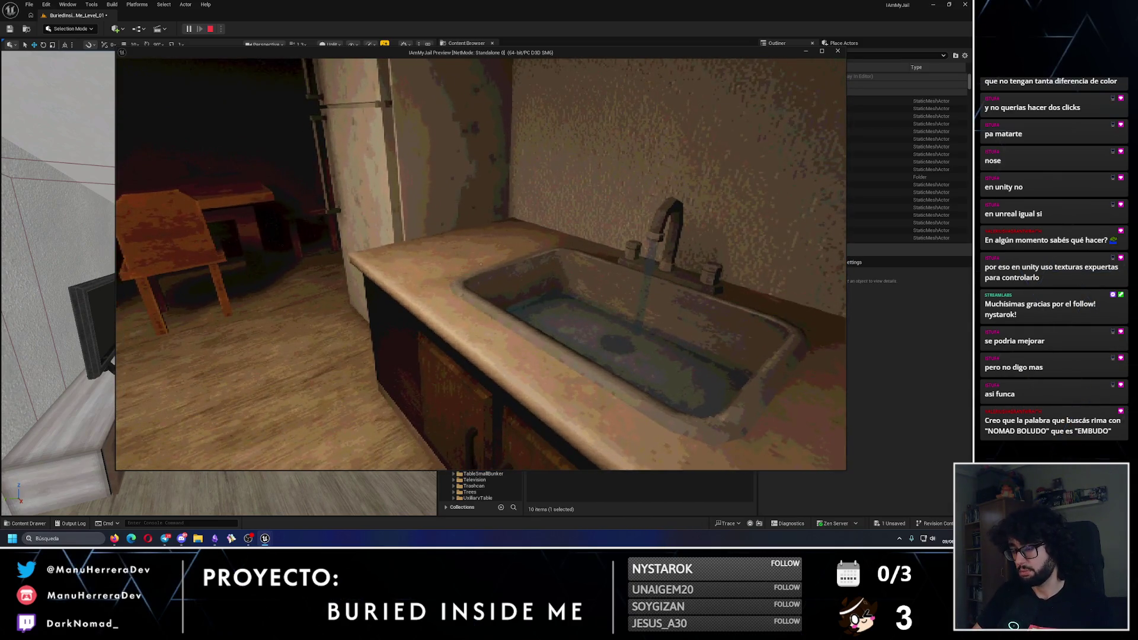
key("w")
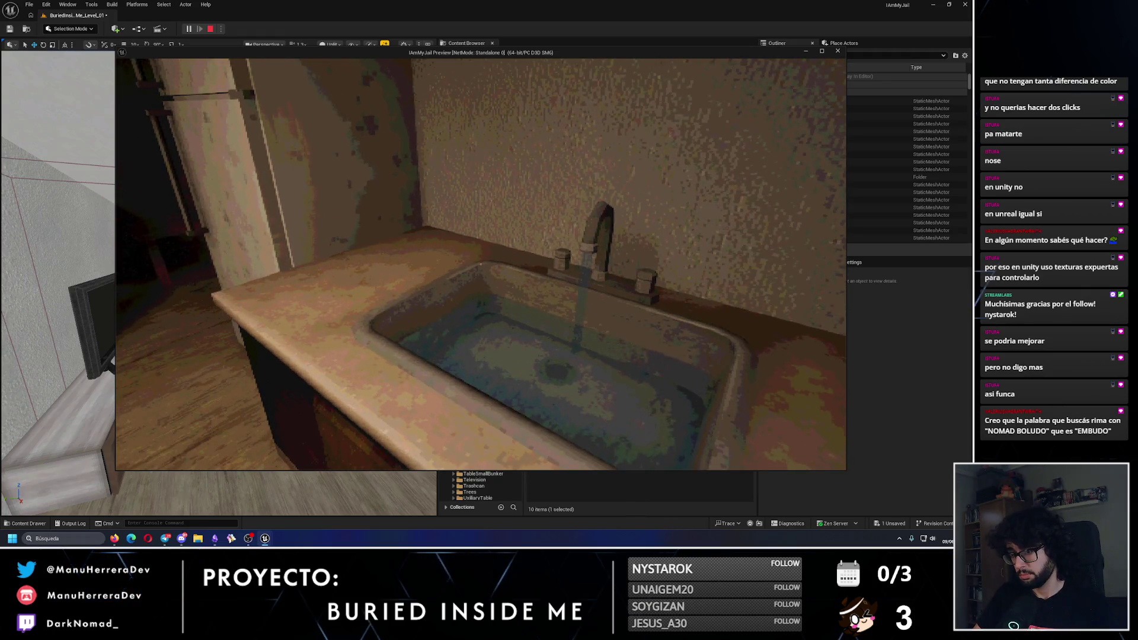
key("s")
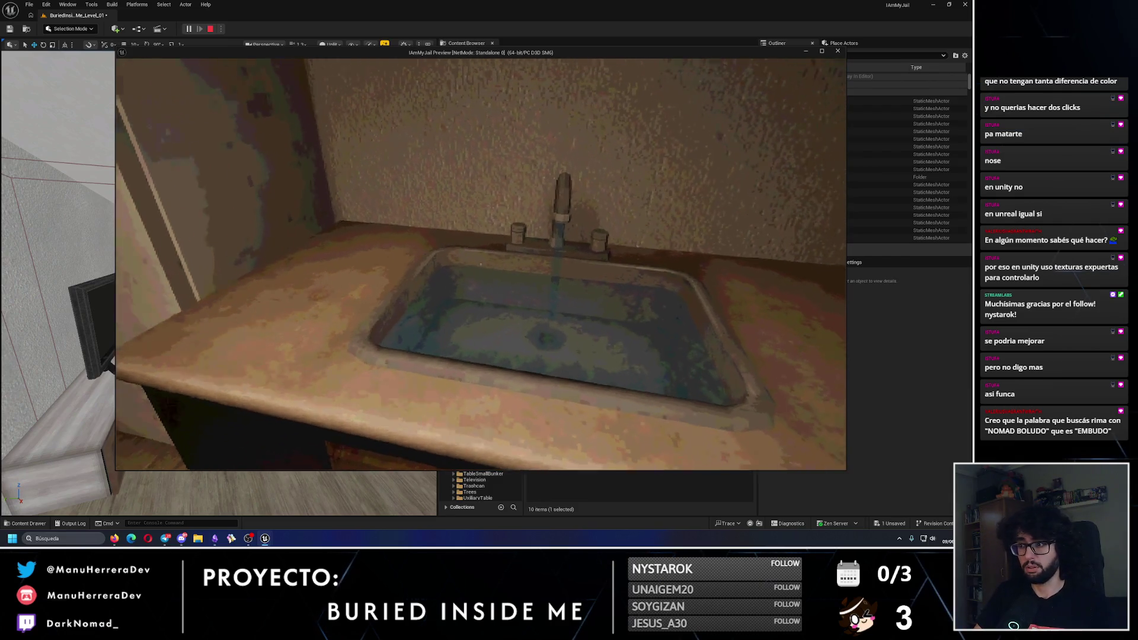
key("s")
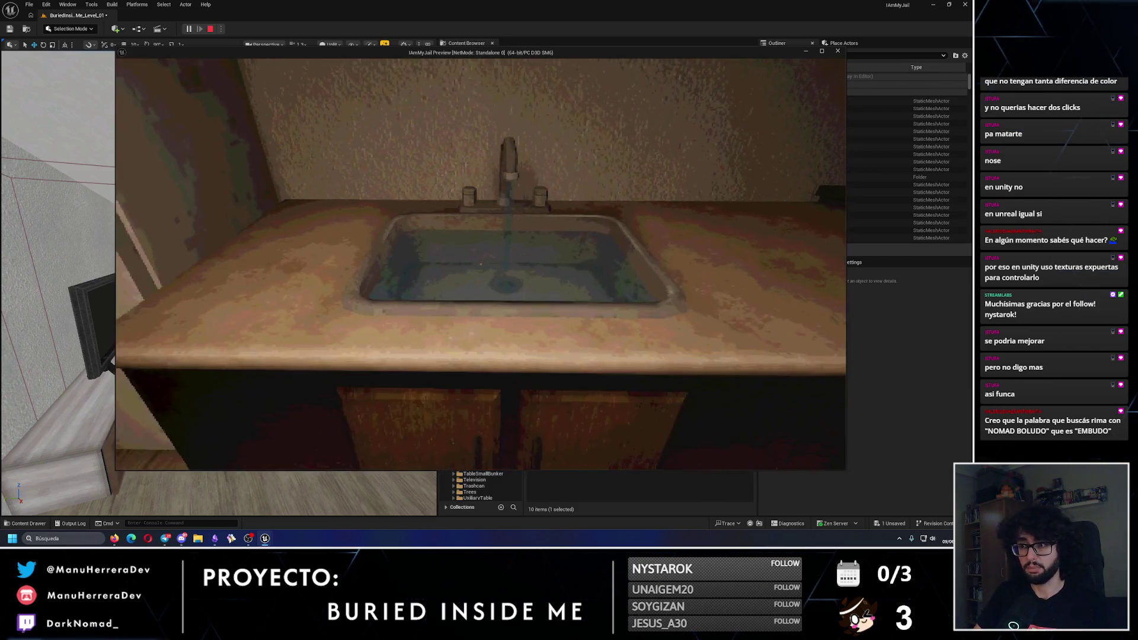
key("w")
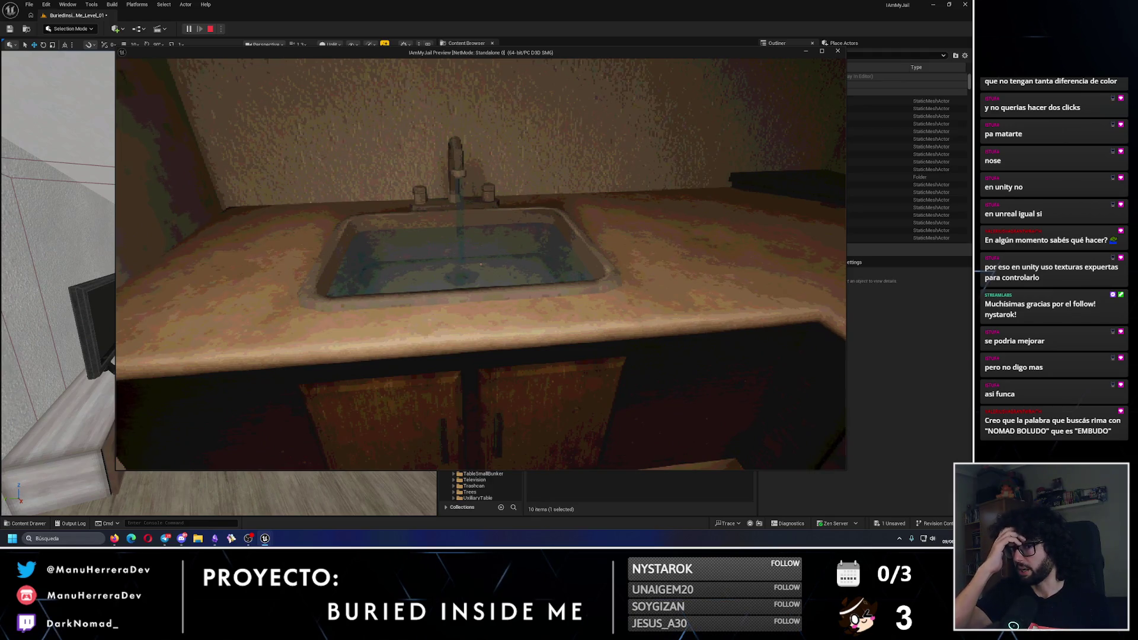
key("w")
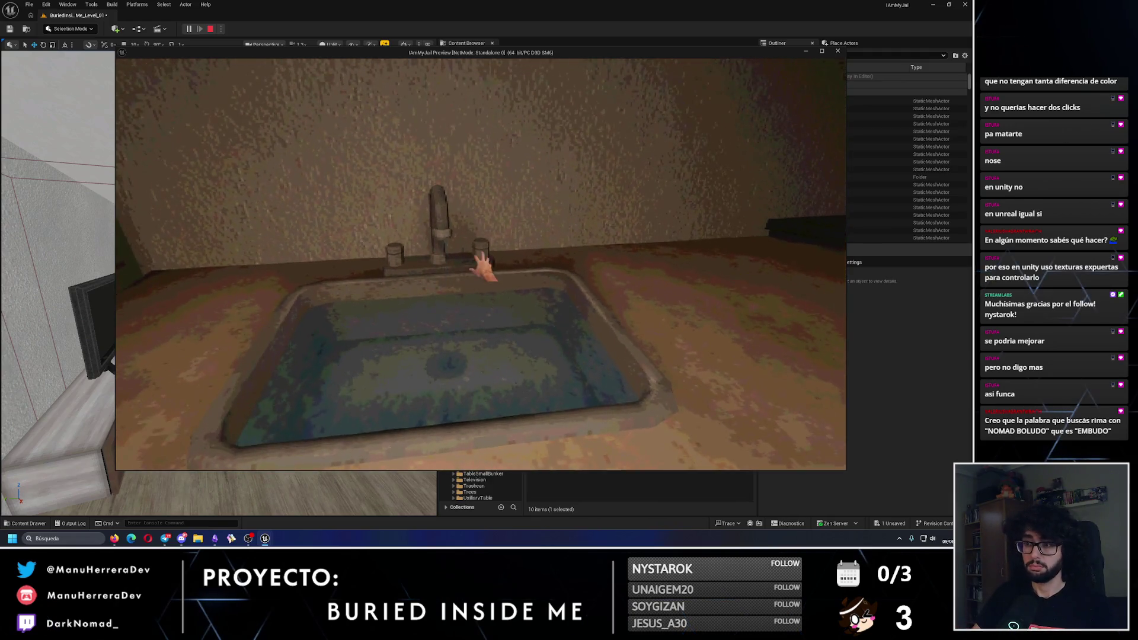
key("e")
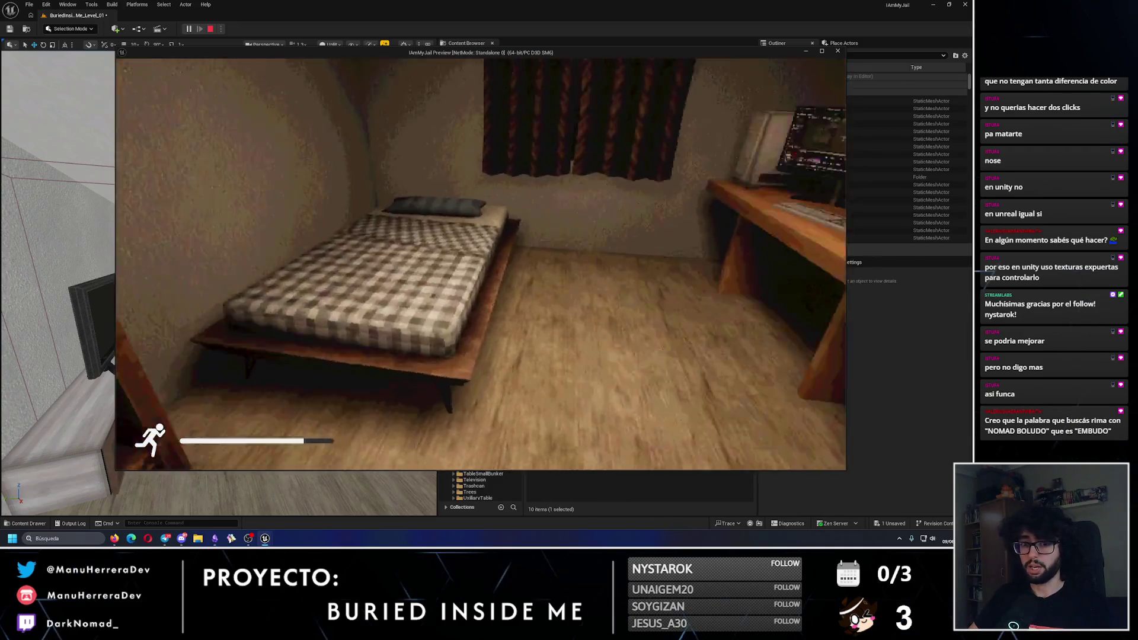
Walk from the bedroom through the living room to the fridge, then end the playtest with Esc
key("w")
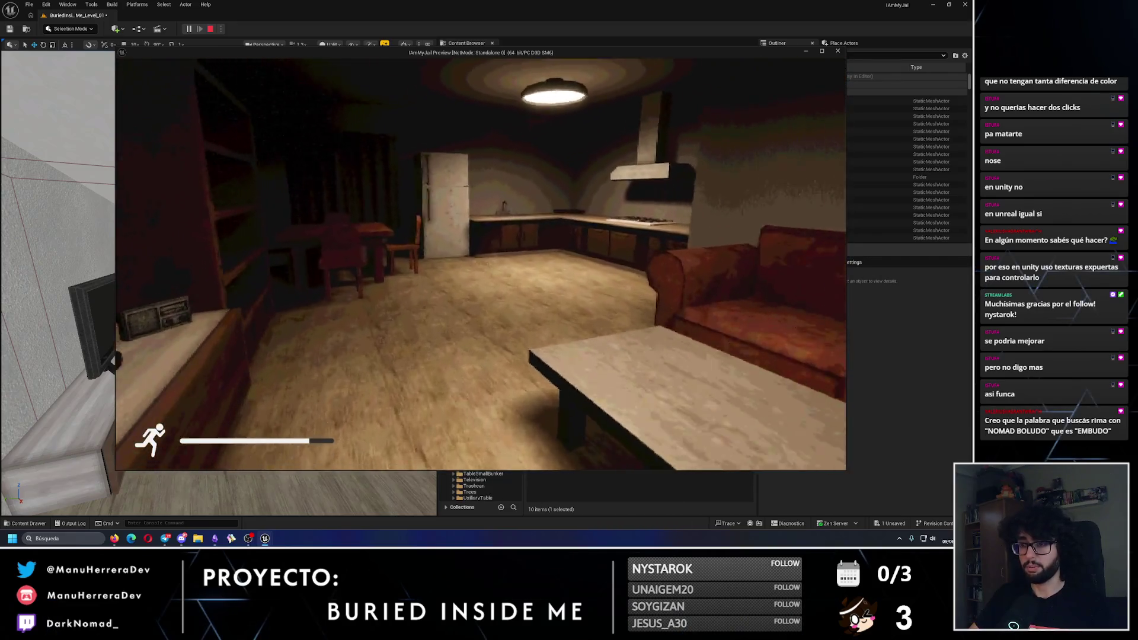
key("w")
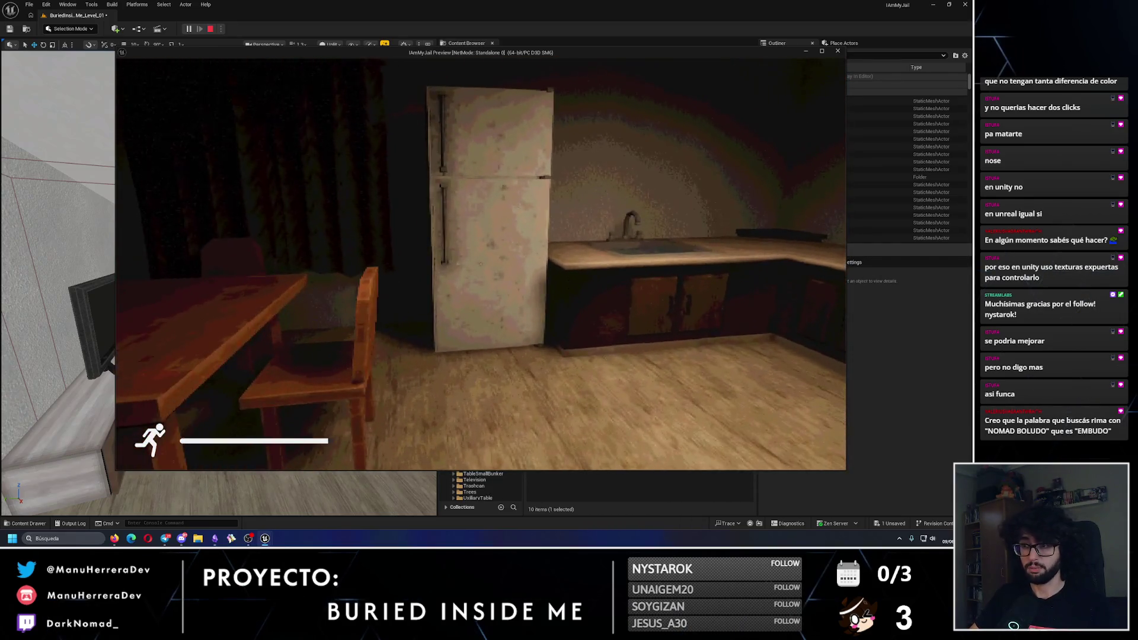
key("Escape")
Switch the viewport to Lit (Alt+4), Save All level changes, and close the Unreal editor
key("w")
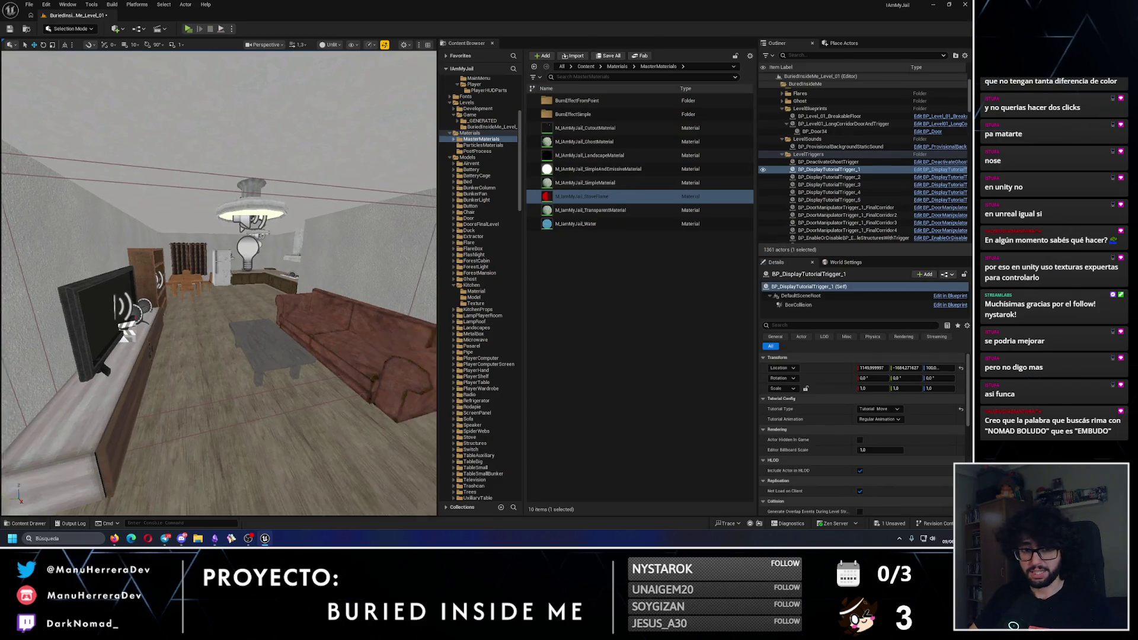
key("alt+4")
key("w")
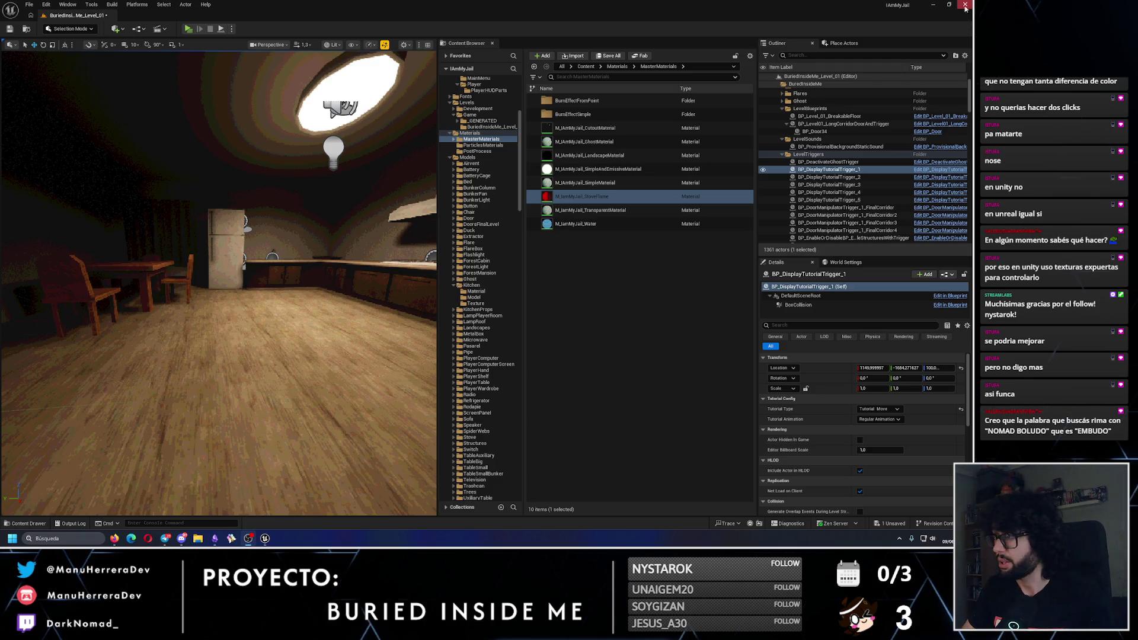
left_click(11, 30)
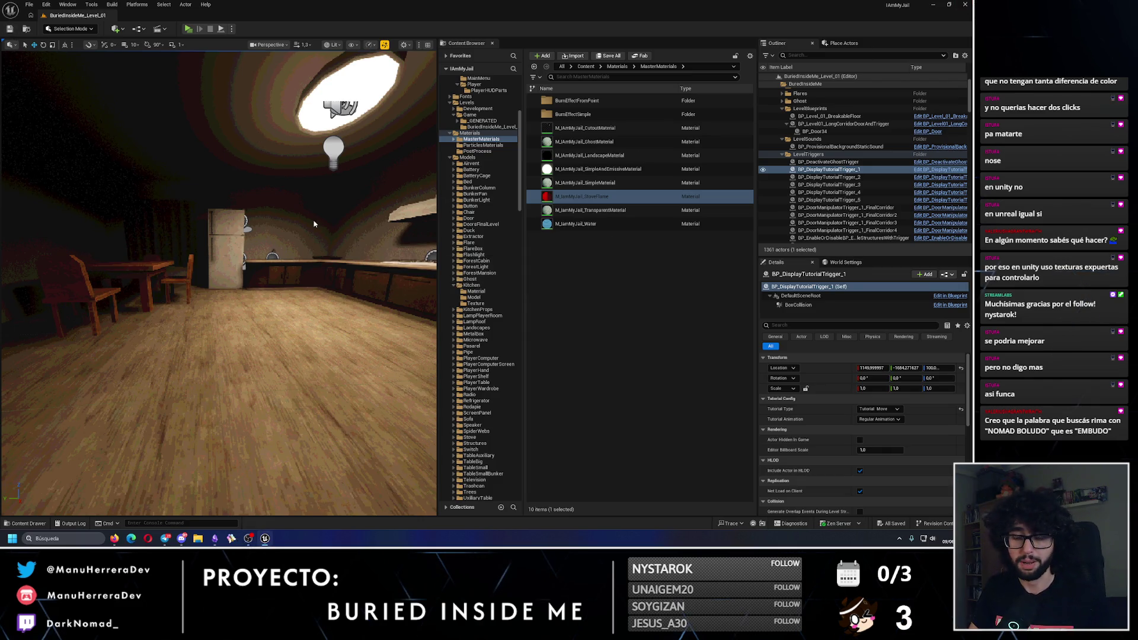
key("alt+F4")
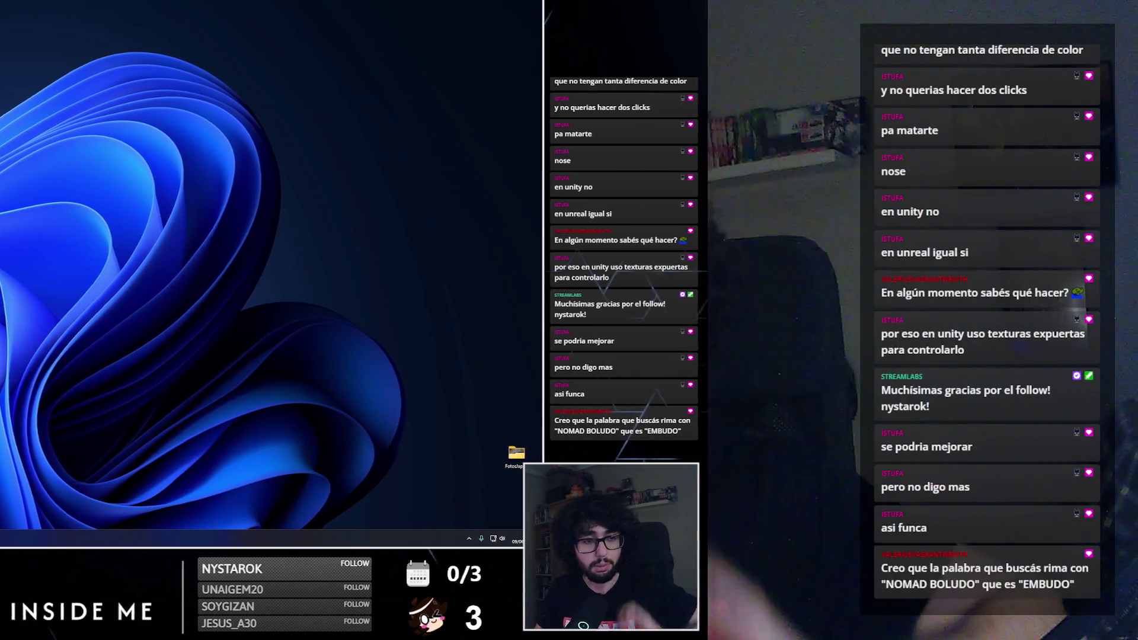